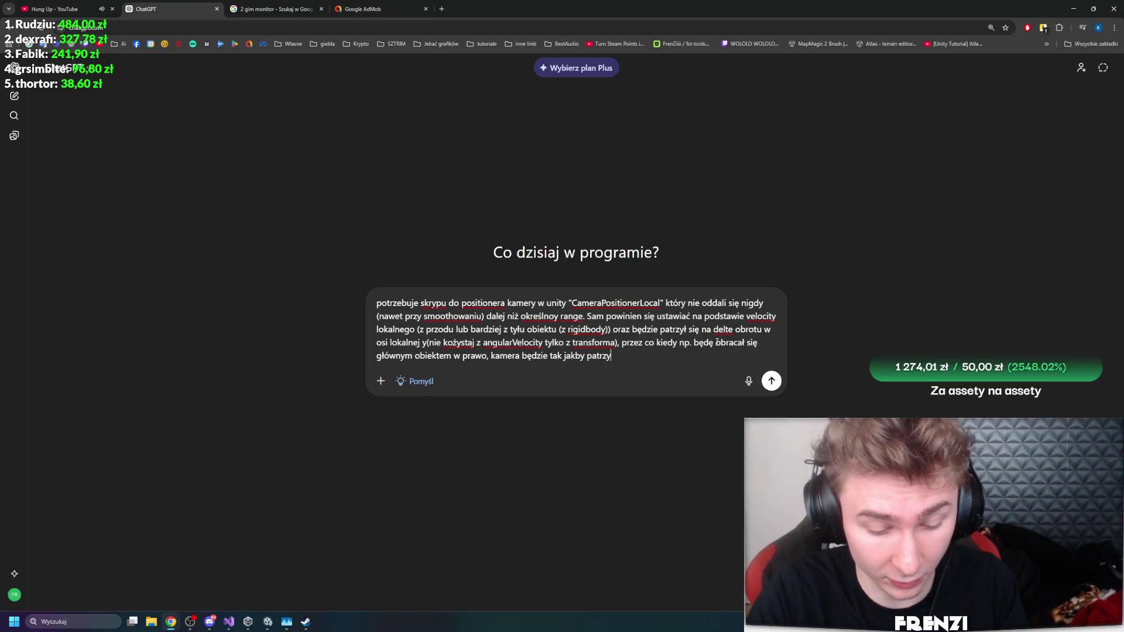
Step: Finish the Polish prompt: smooth motion, and the script attached to the Cinemachine object
text(ła na kierynek)
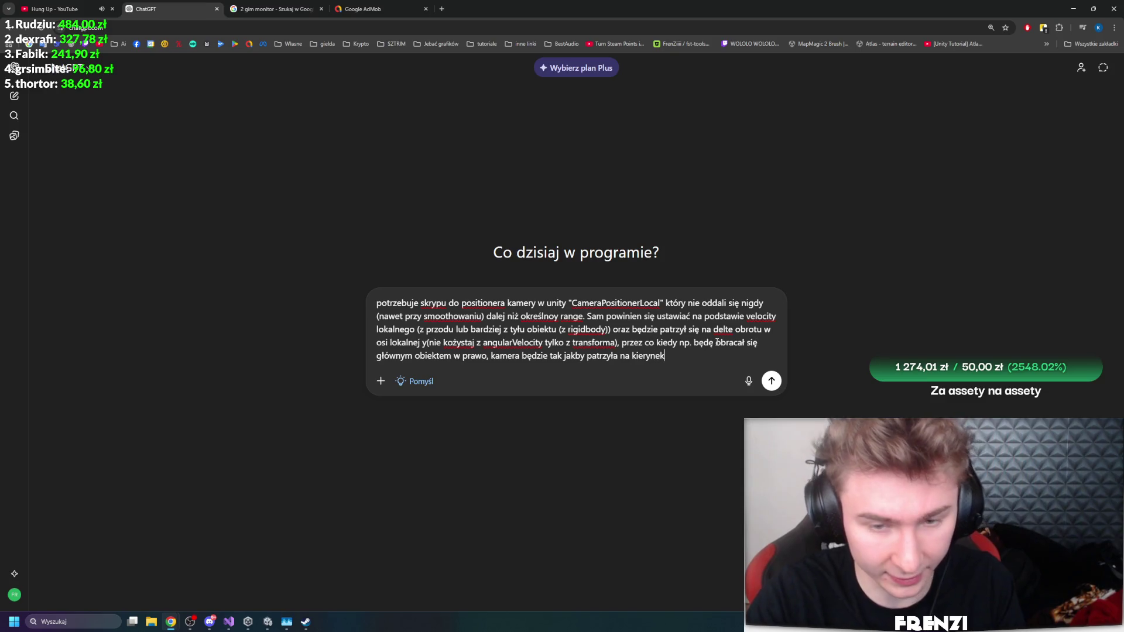
text( poruszana)
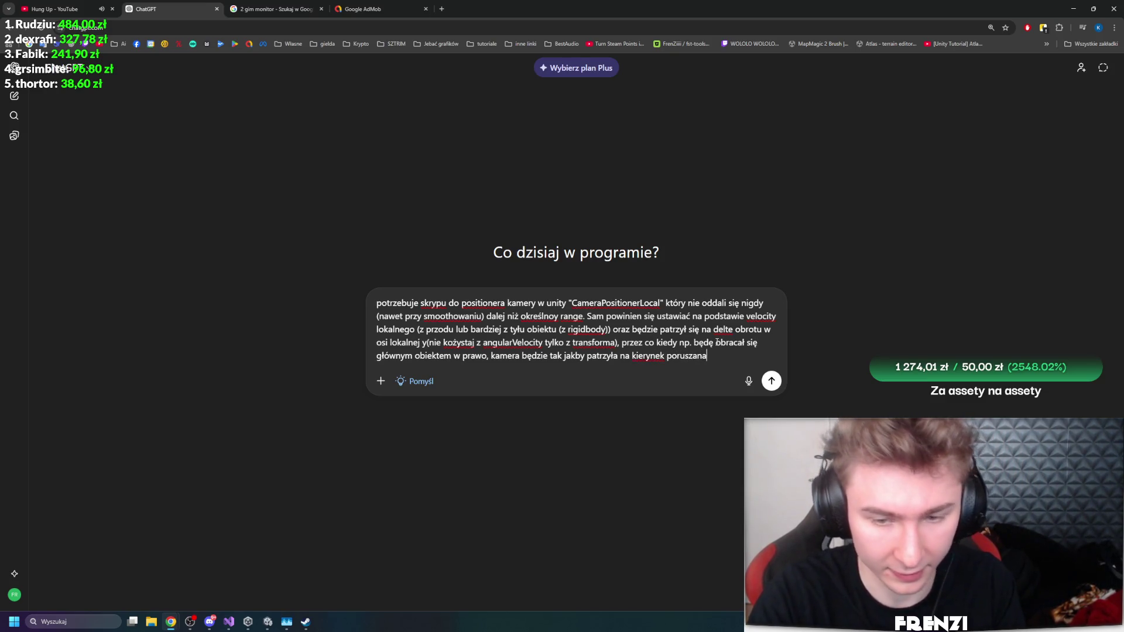
key(BackSpace)
text(ia s)
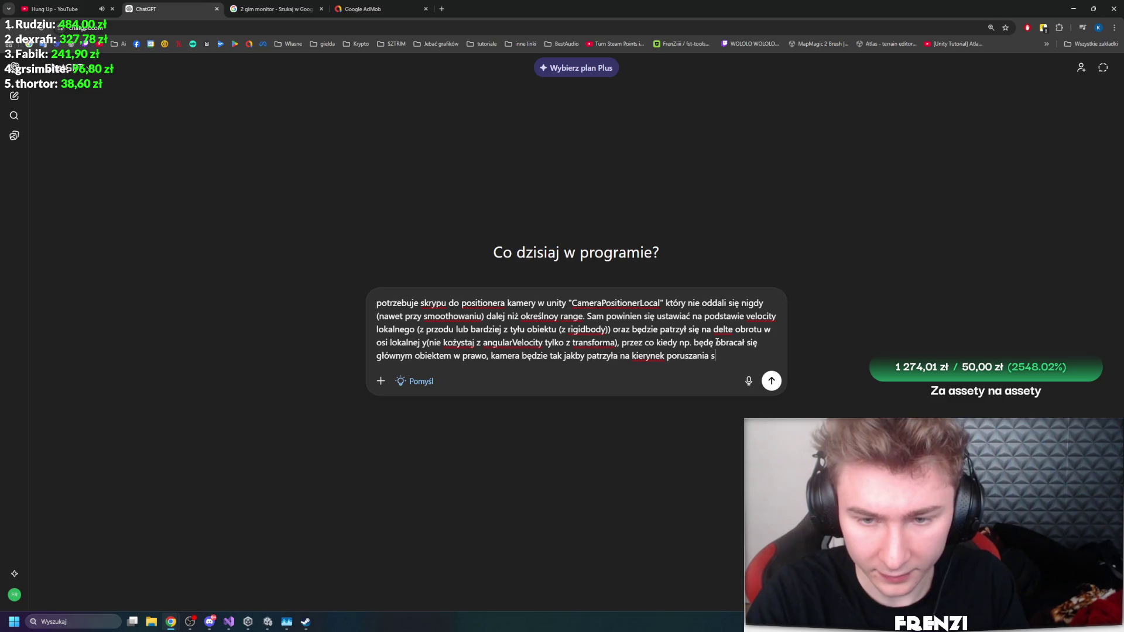
text(ię z wyprzedz)
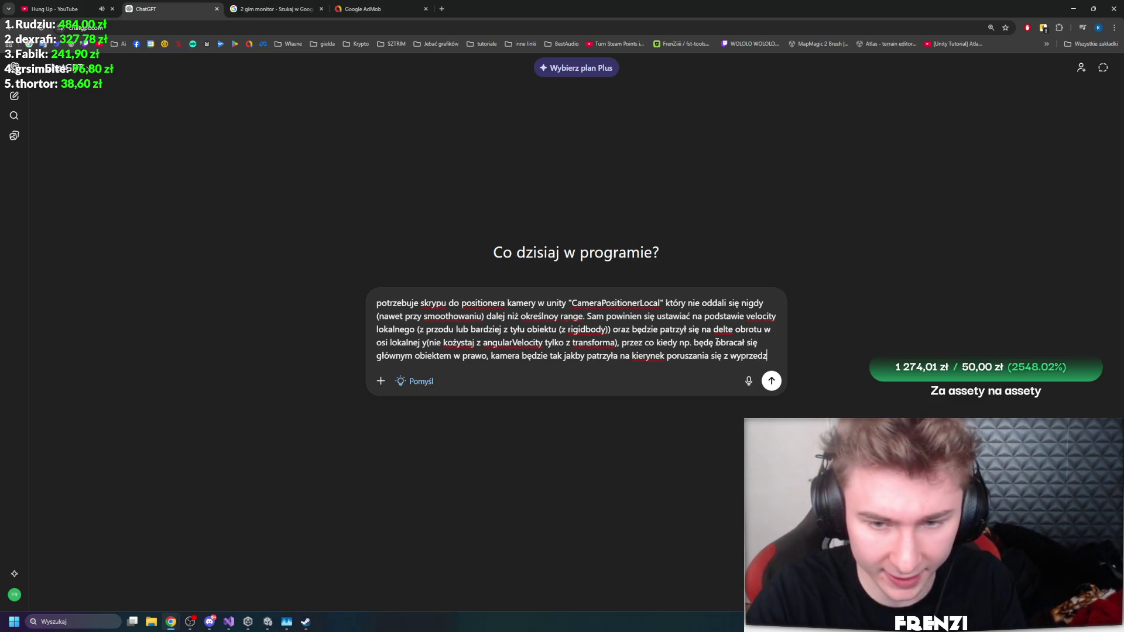
text(eniem.)
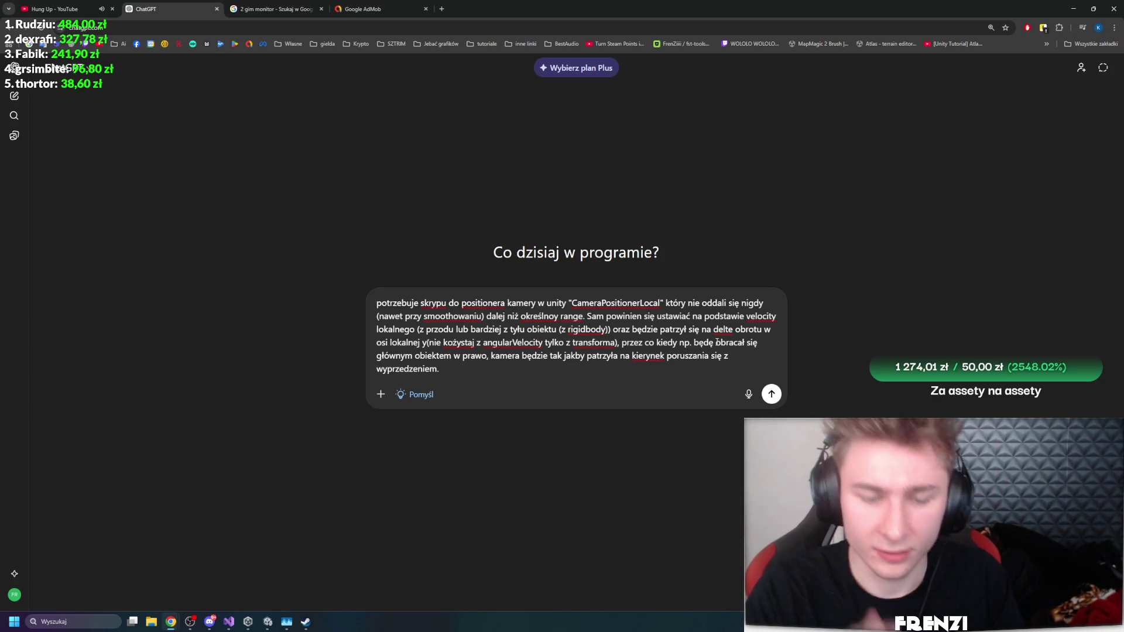
text( Wszystko powinno )
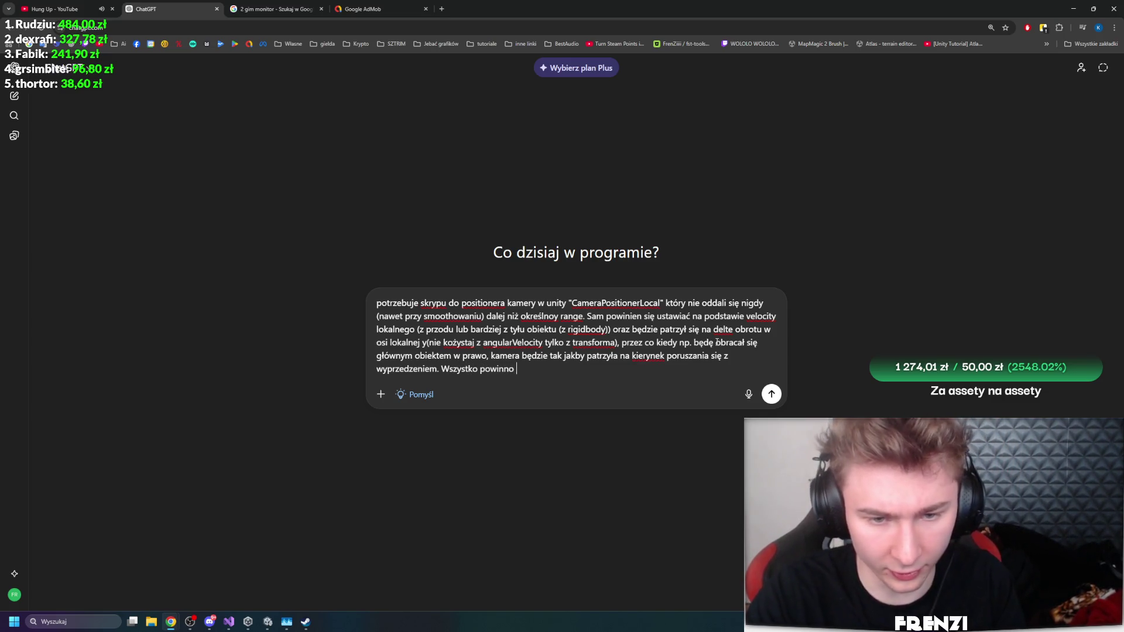
text(działać gładko)
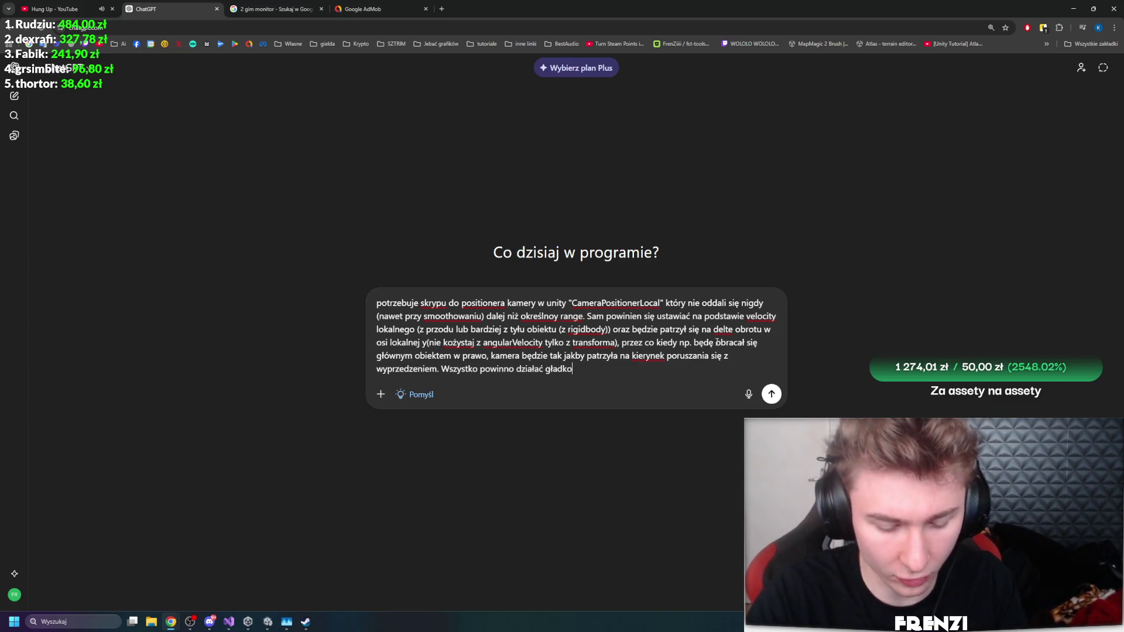
text(. Do tego obiektu będę po)
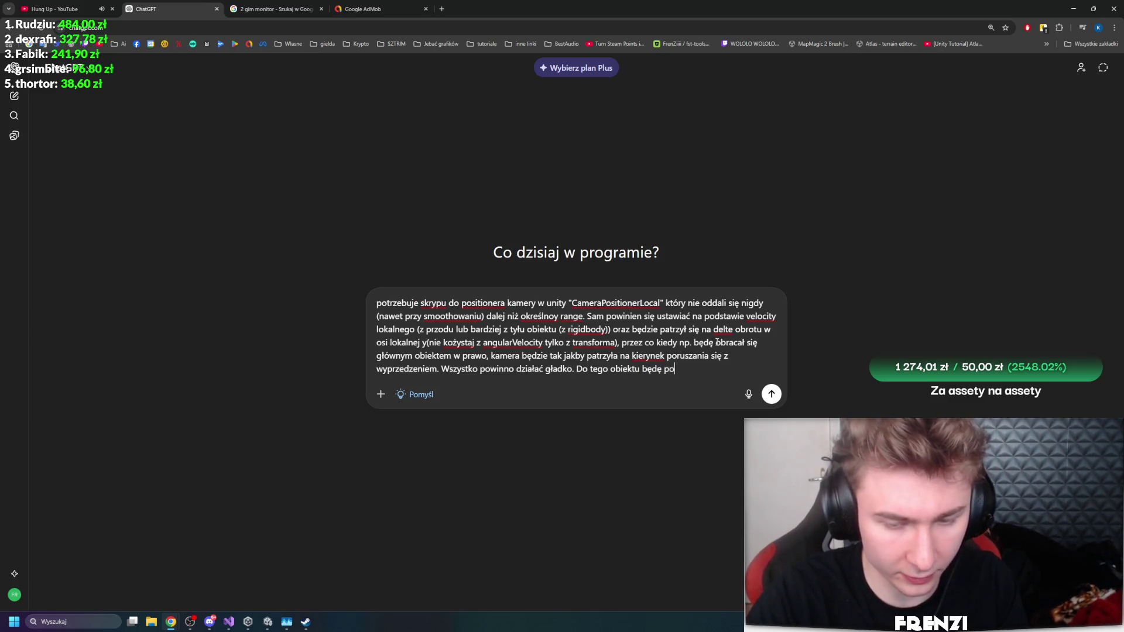
key(ctrl+BackSpace)
key(ctrl+BackSpace)
key(ctrl+BackSpace)
text(O)
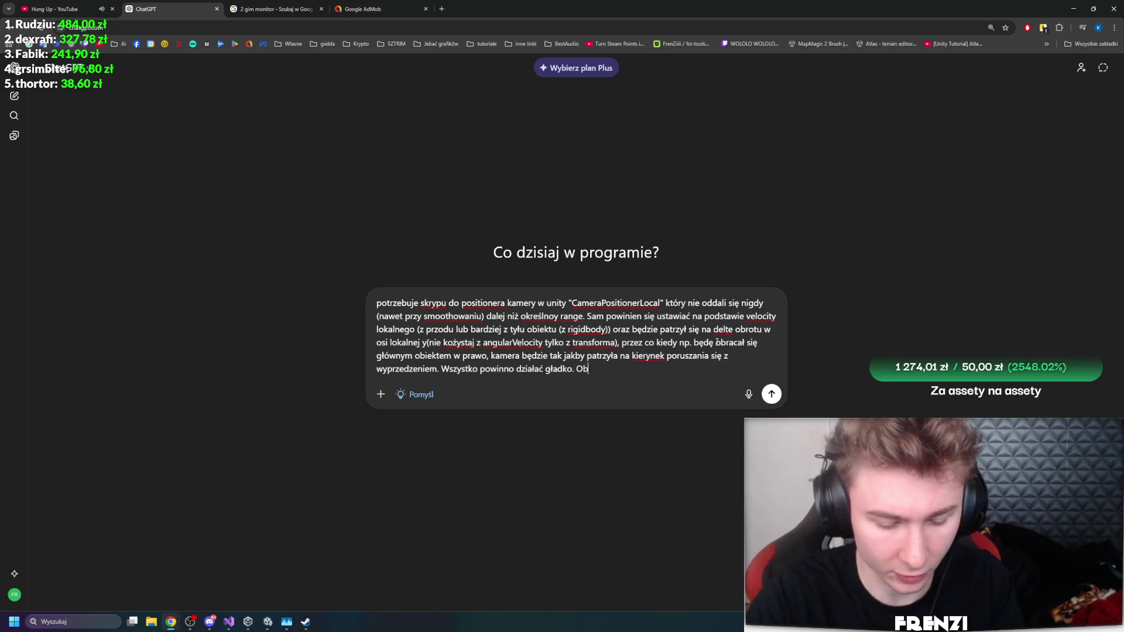
text(iekt na którm b)
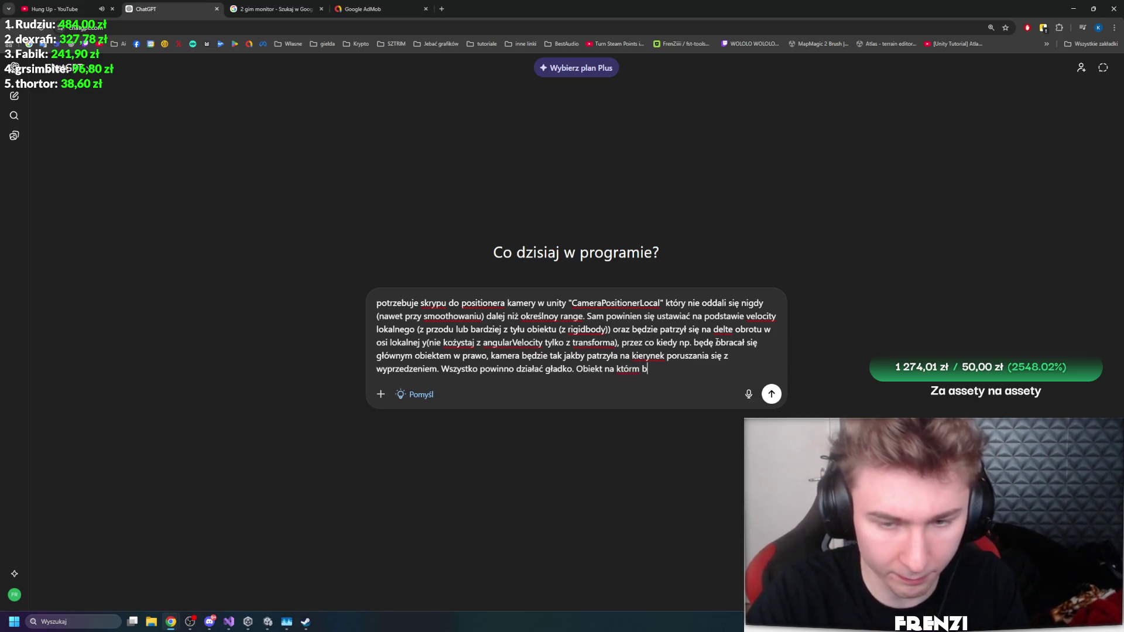
text(ędzie )
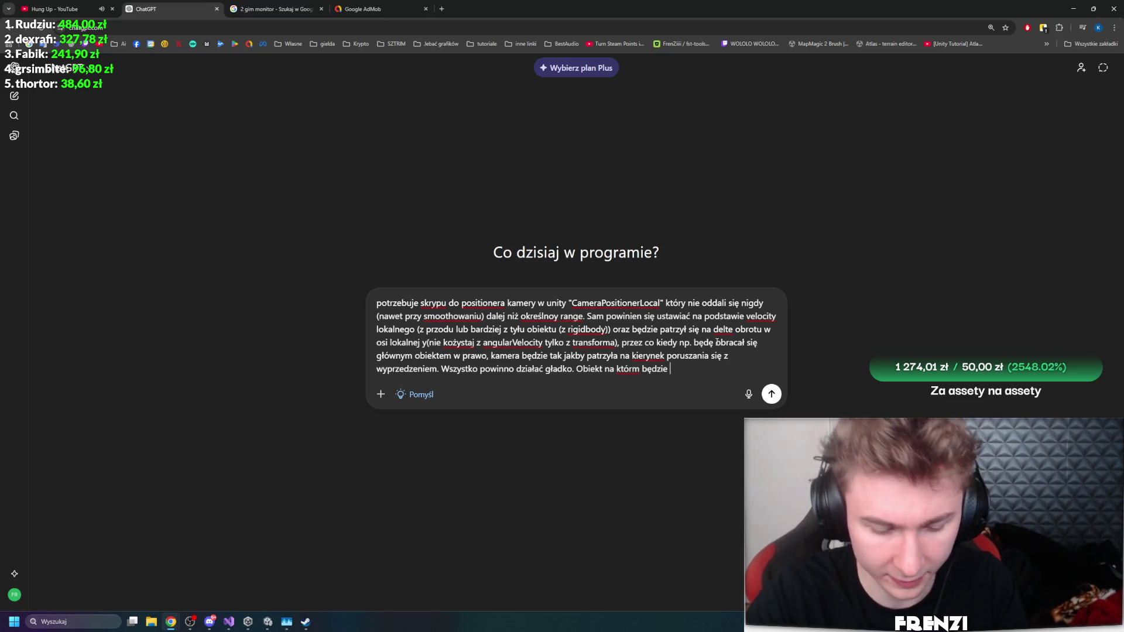
text(skrypt b)
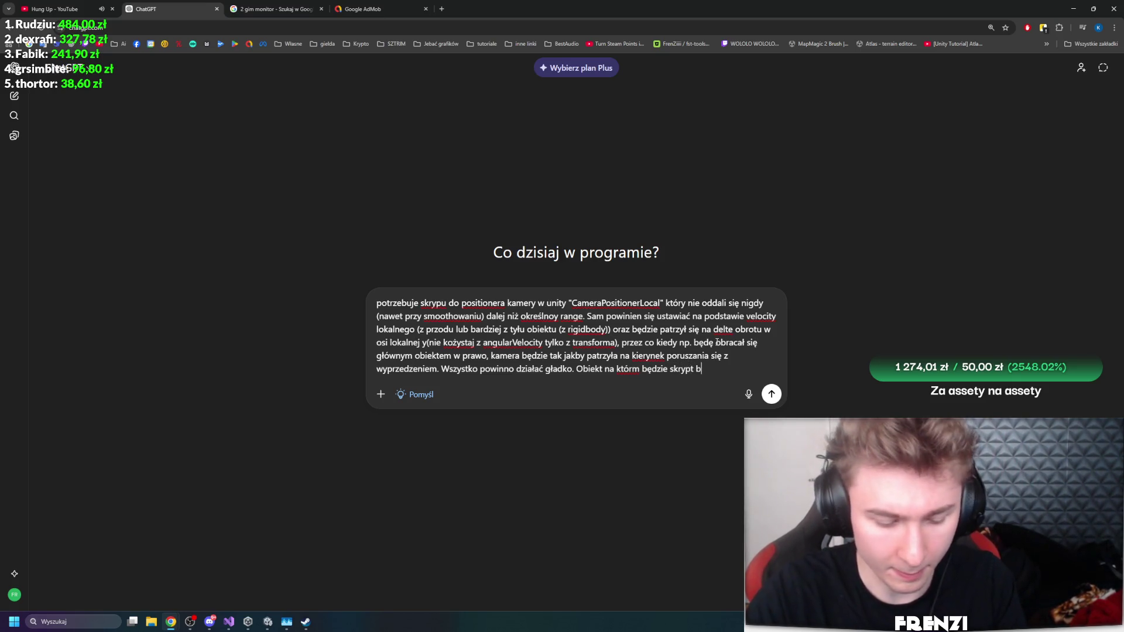
text(ędzie podpięty)
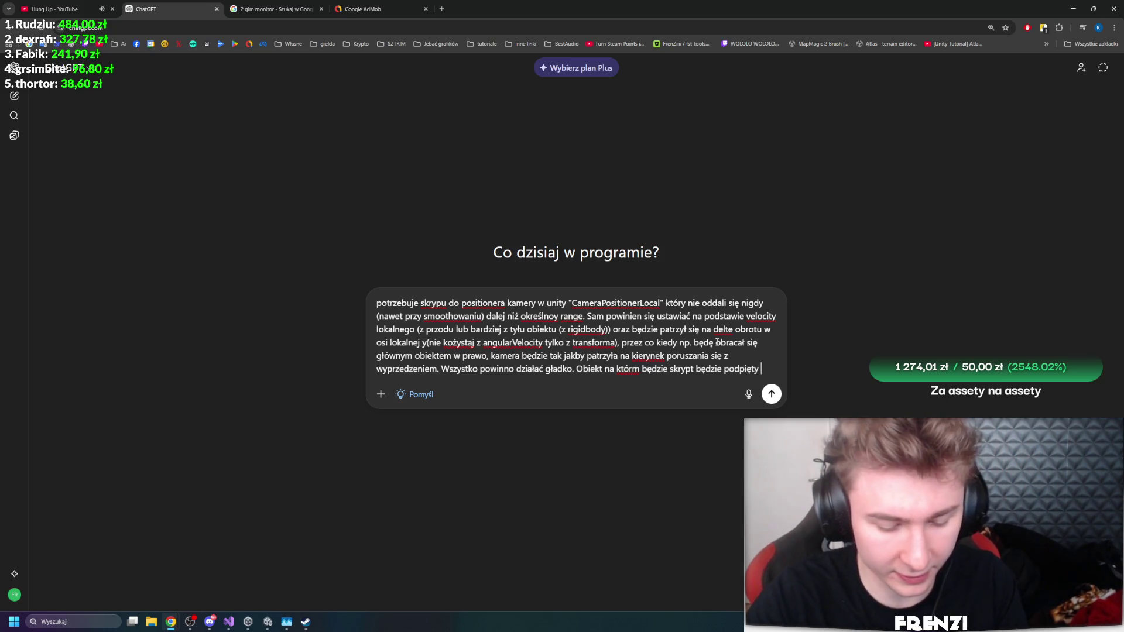
text( do cinemachina. )
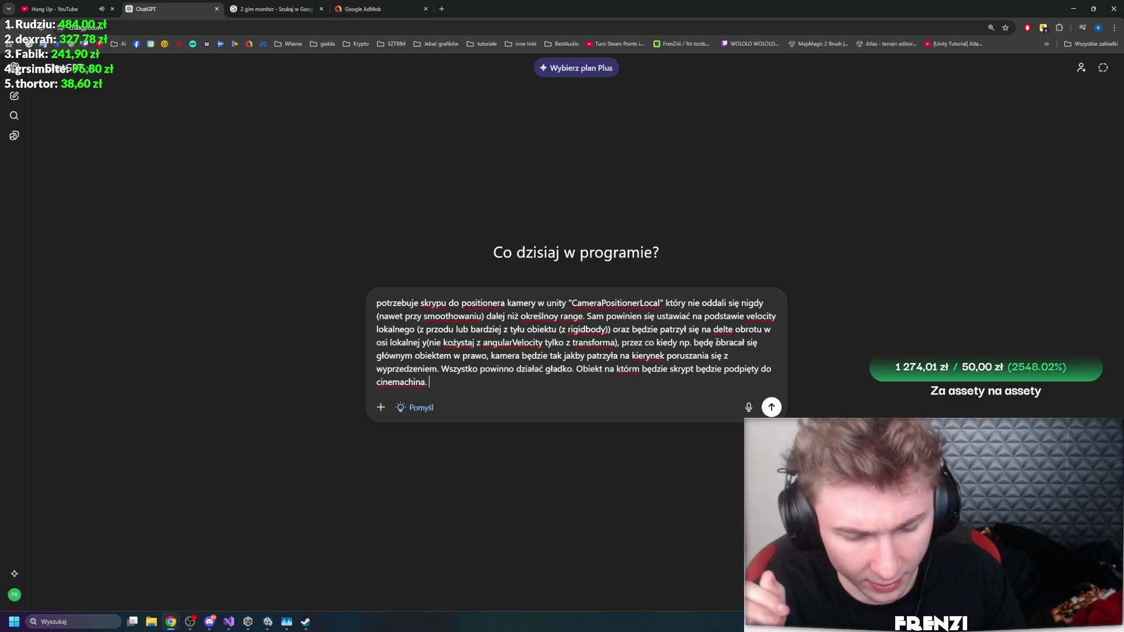
text(Daj co)
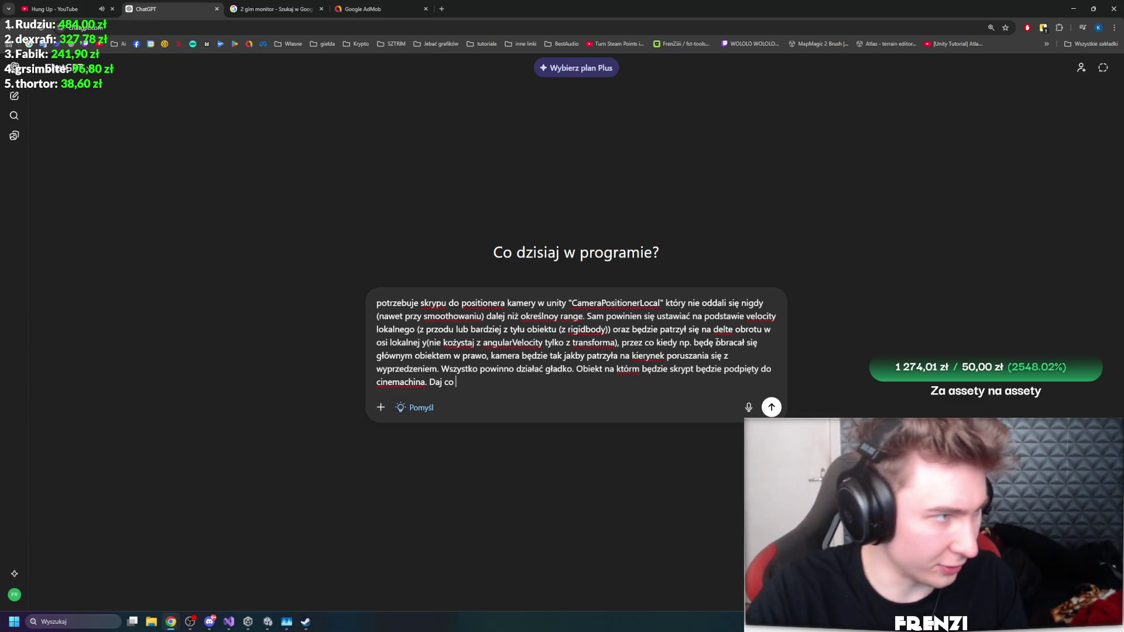
text(ś porządnego)
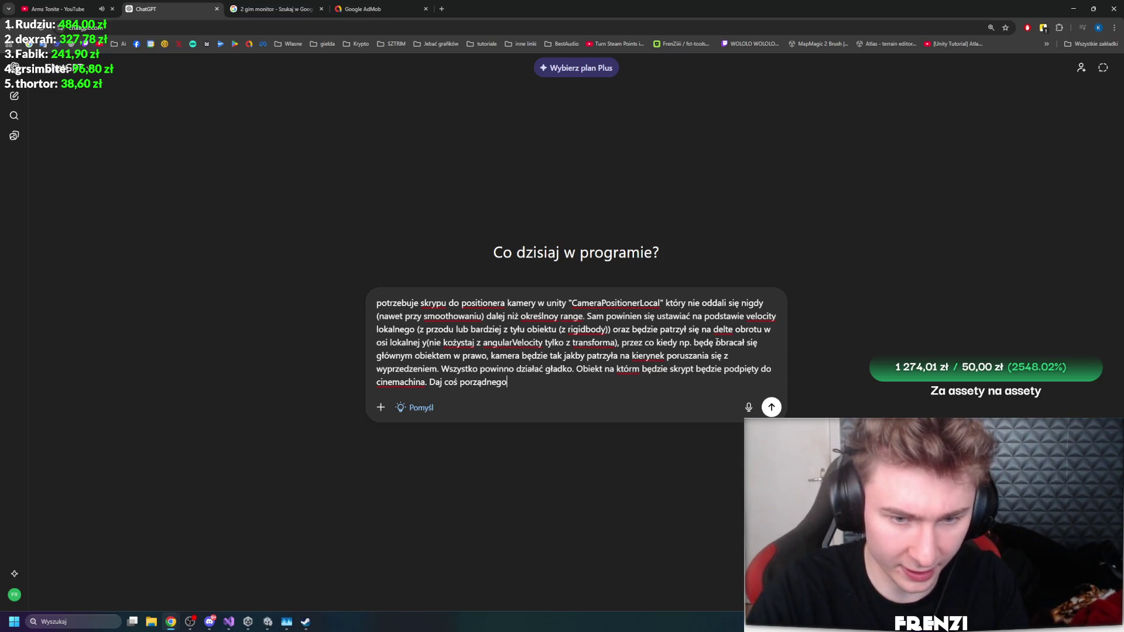
text(, dzięki)
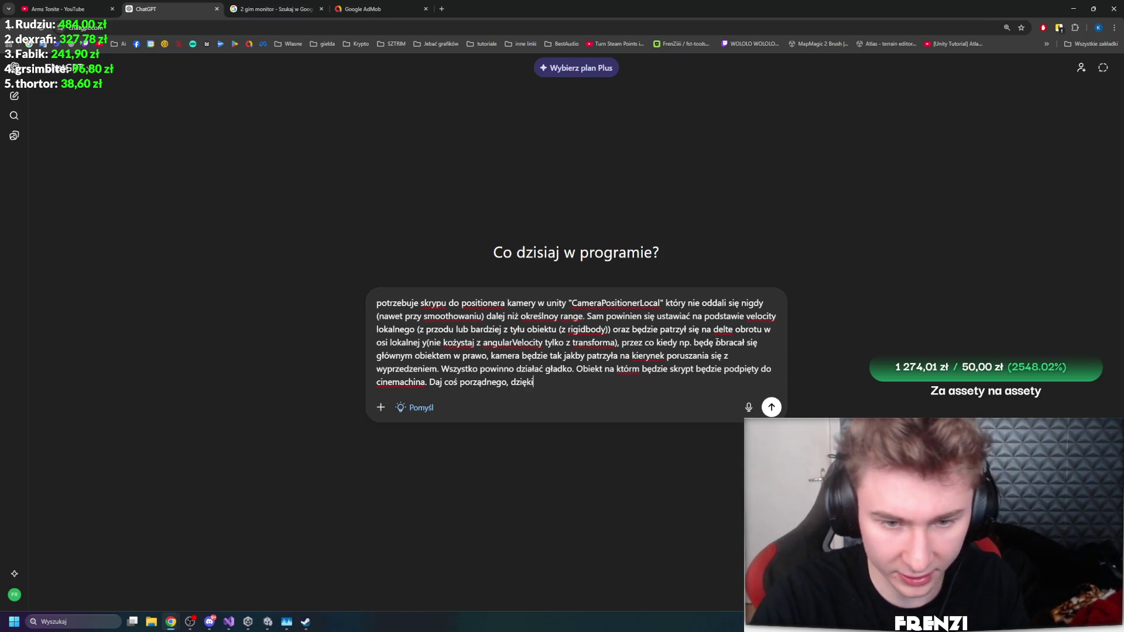
text( z góry)
Step: Send the CameraPositionerLocal script request, then return to the Unity Editor
key(Return)
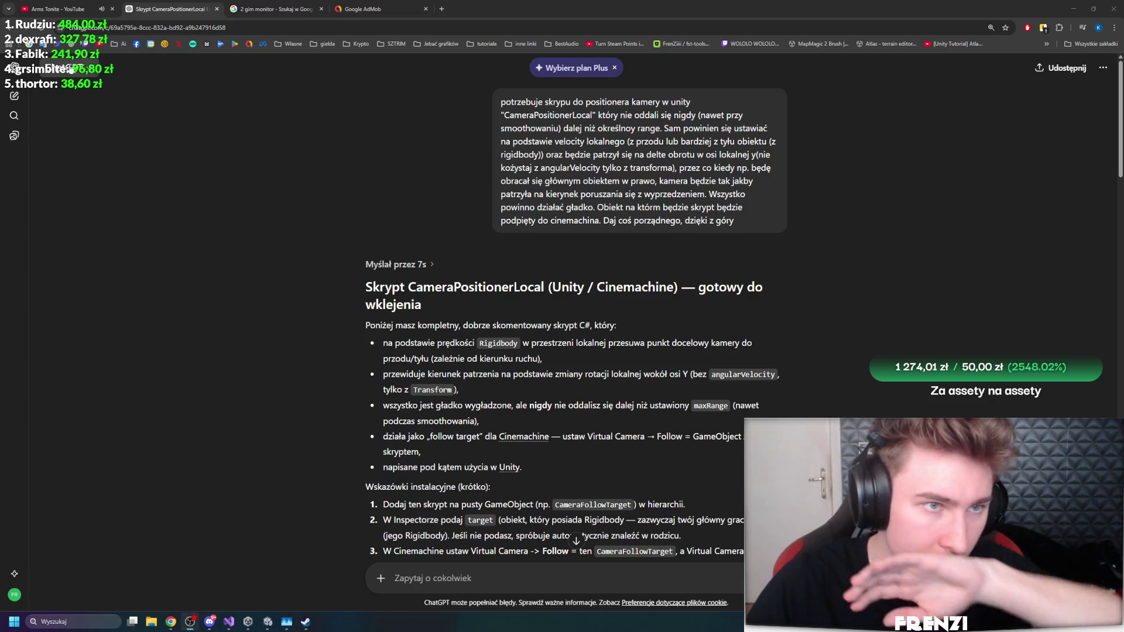
click(59, 9)
click(159, 7)
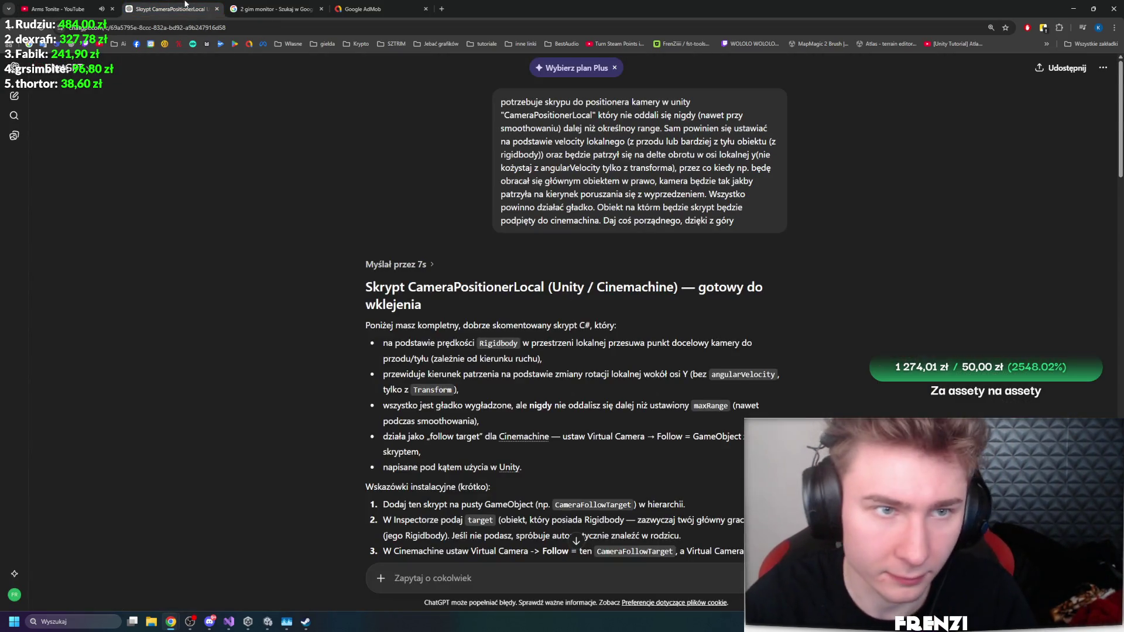
click(59, 8)
key(super+Down)
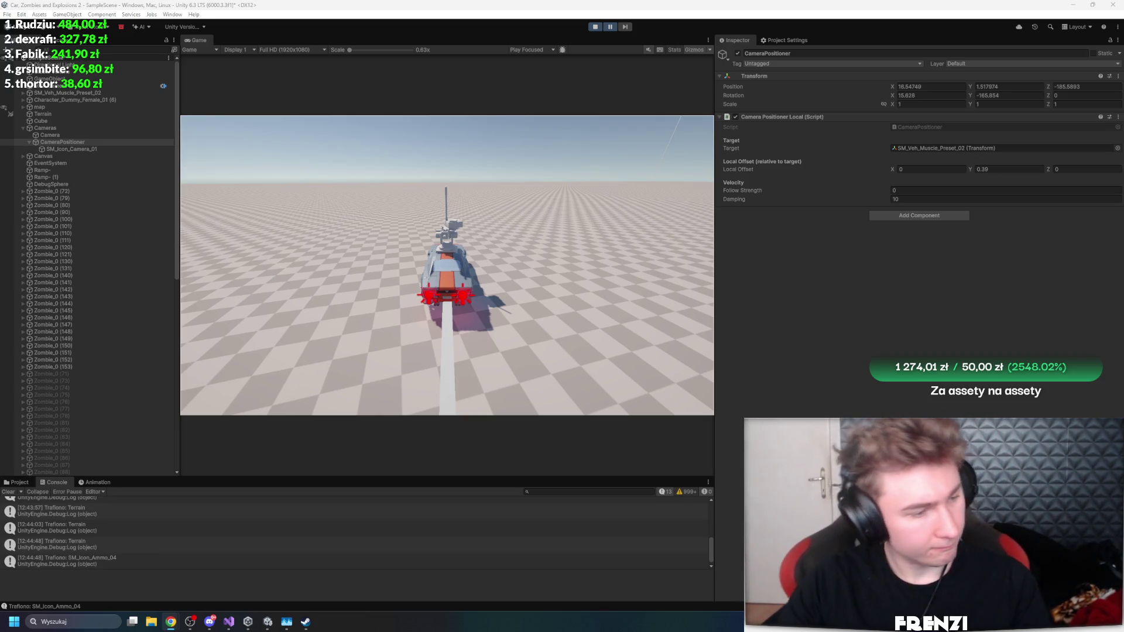
Step: Stop play mode and open CameraPositioner's CameraPositionerLocal script in Visual Studio
key(super+d)
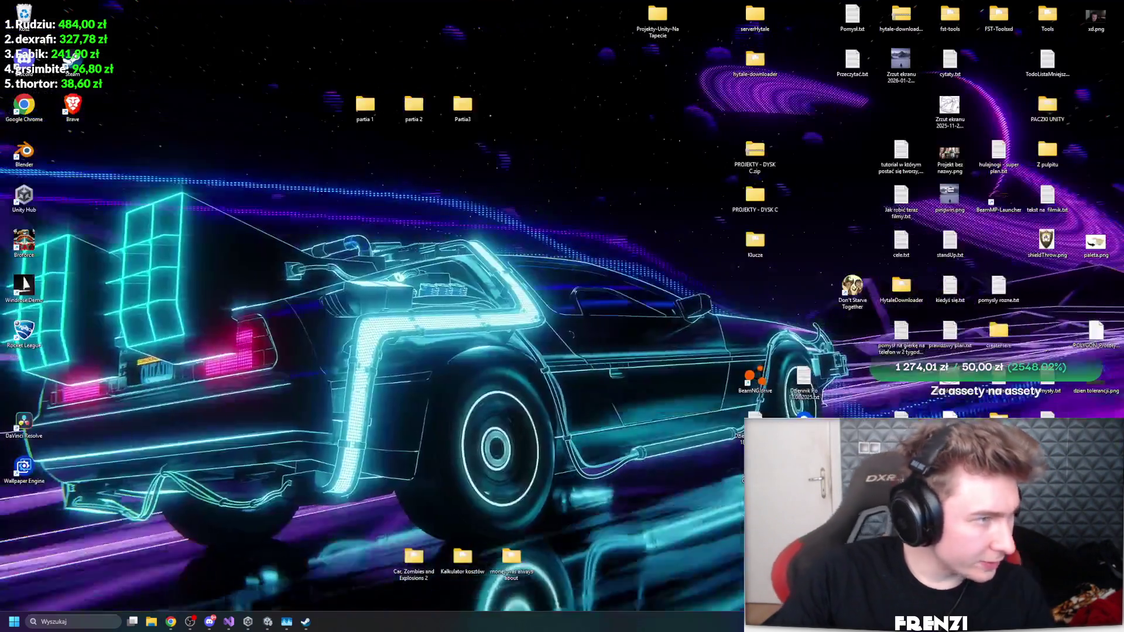
key(super+d)
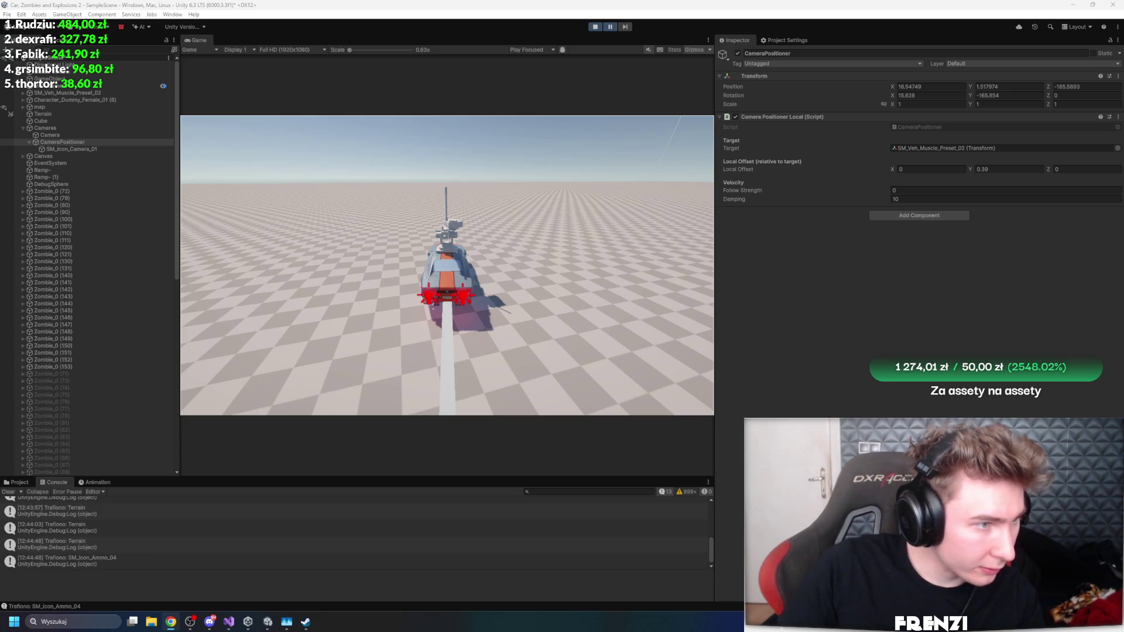
click(594, 26)
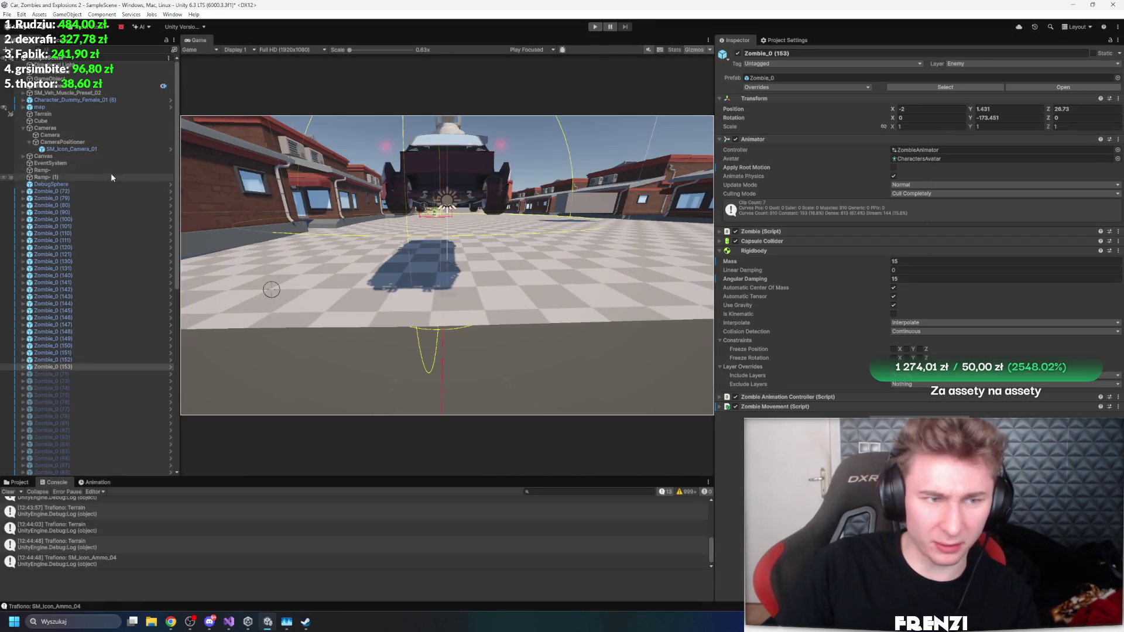
click(88, 142)
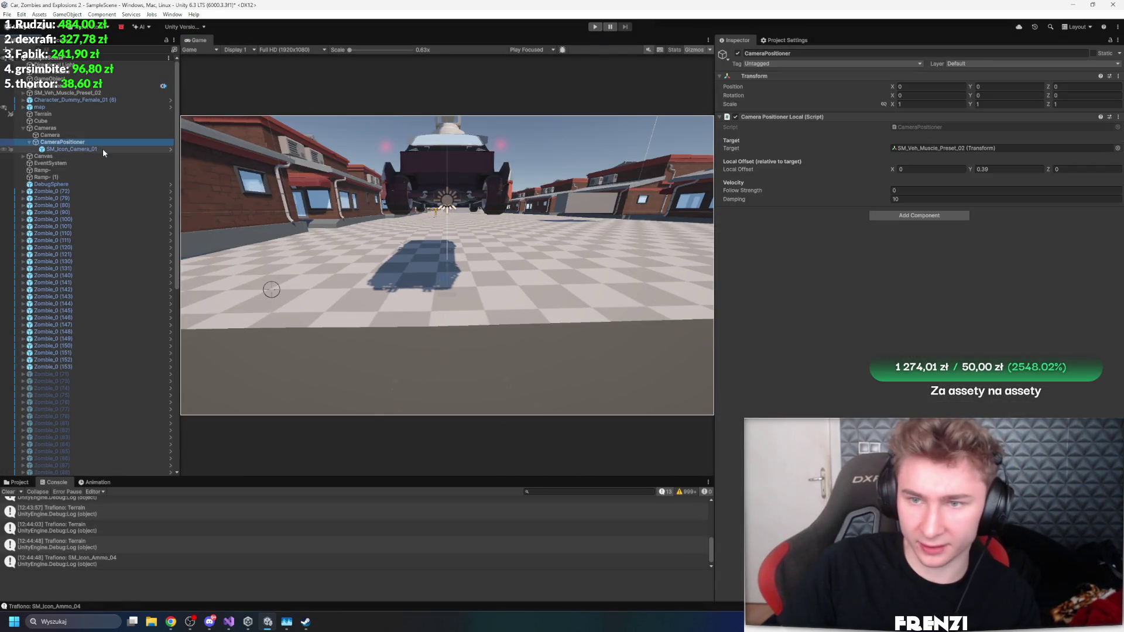
double_click(950, 128)
Step: Skim the CameraPositionerLocal offset and yaw-prediction code, then return to Unity to recompile
scroll(532, 220, down, 15)
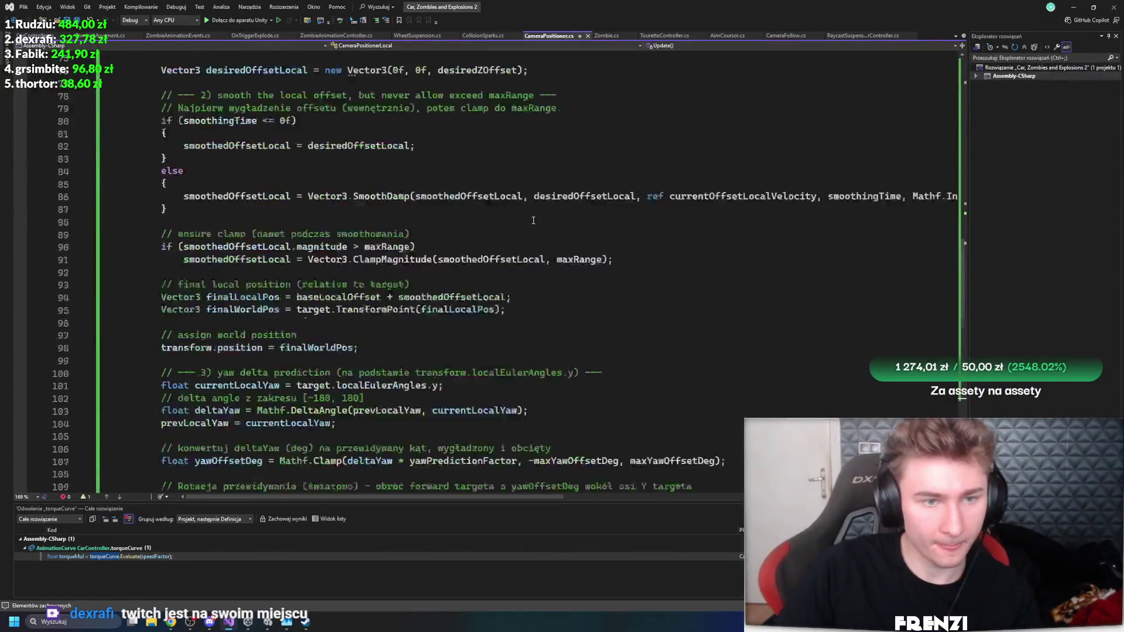
scroll(533, 220, up, 20)
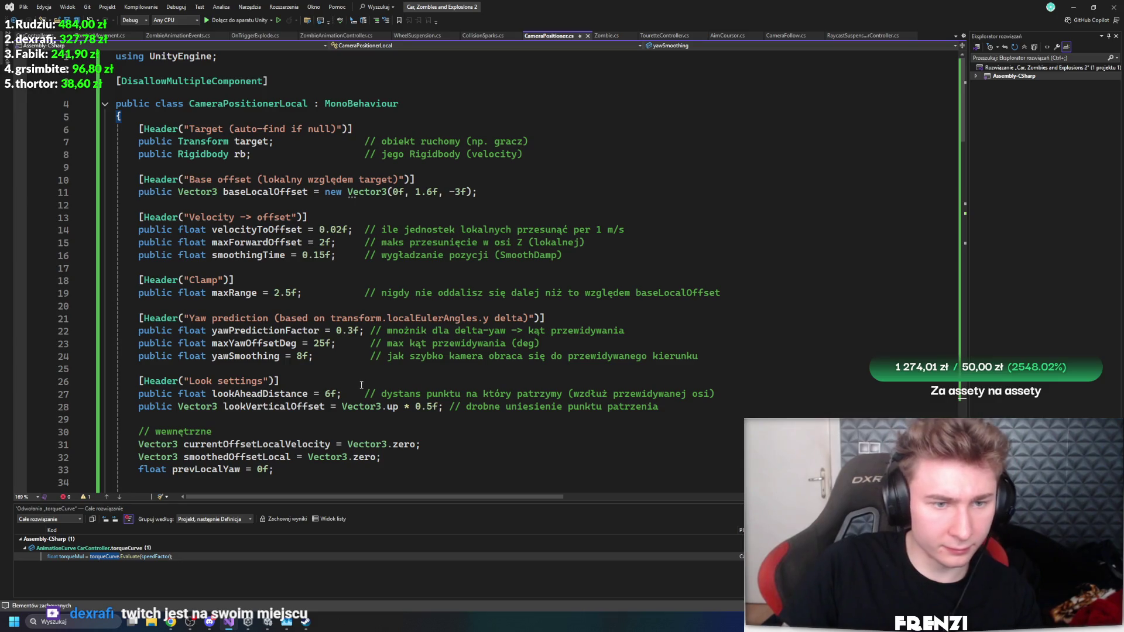
key(alt+Tab)
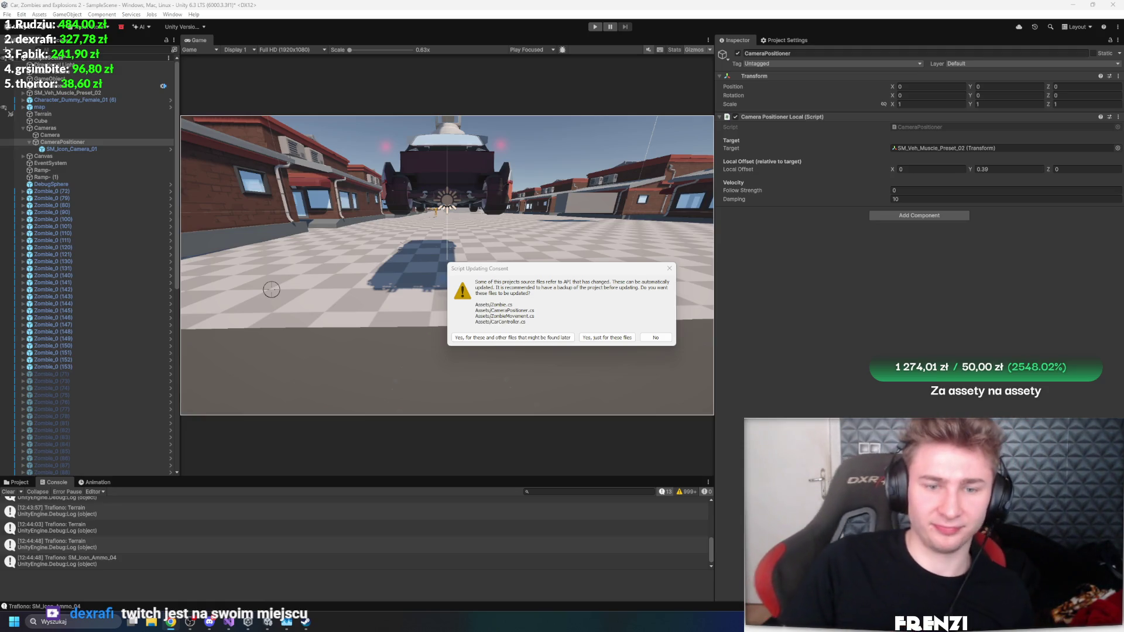
Step: Approve the API update for just these four script files
click(612, 337)
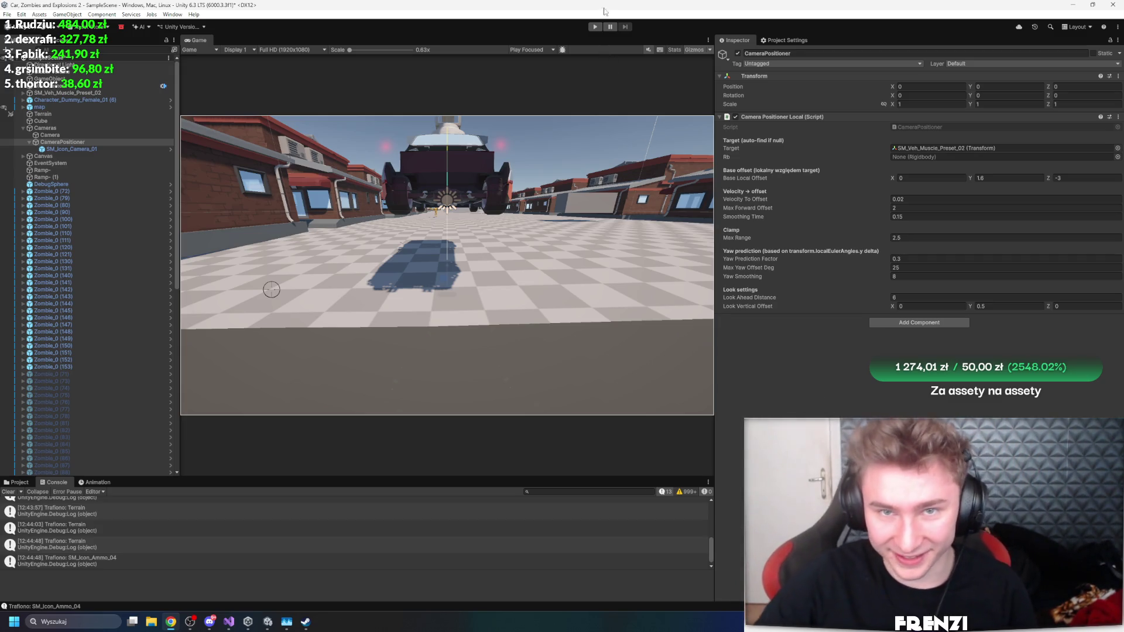
Step: Assign the SM_Veh_Muscle_Preset_02 Rigidbody to CameraPositioner's Rb field and play-test
click(594, 27)
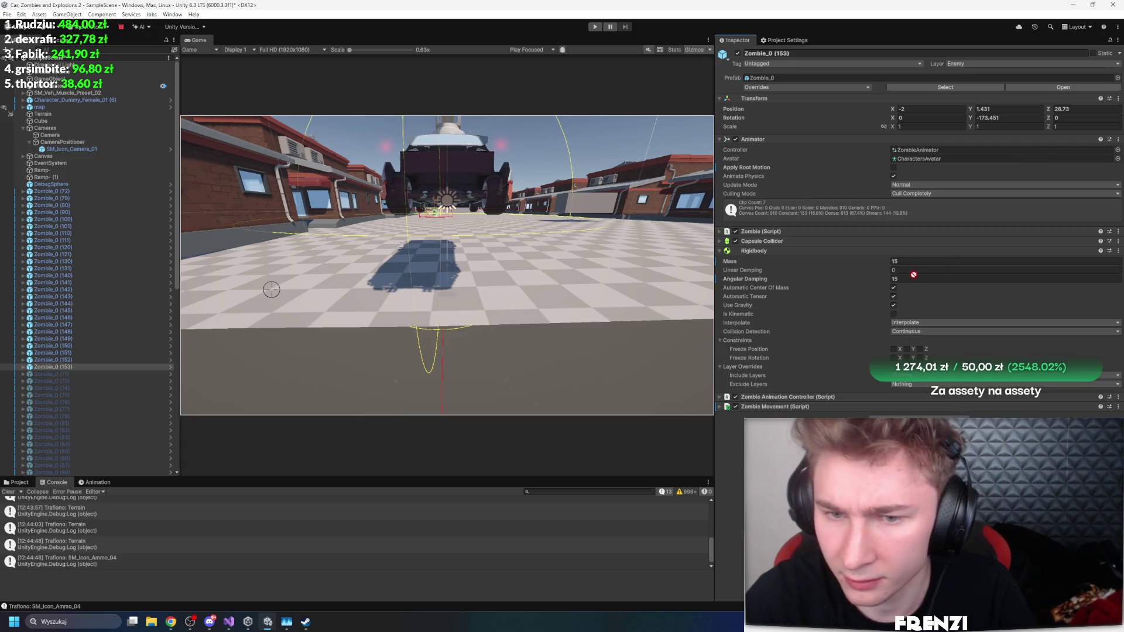
click(95, 149)
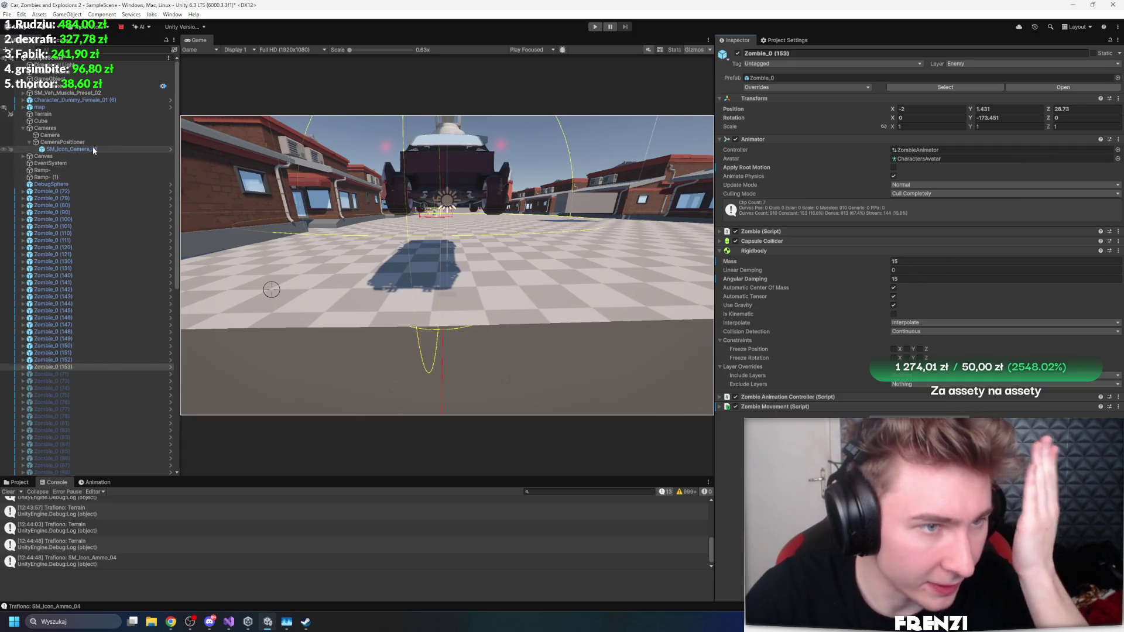
click(106, 137)
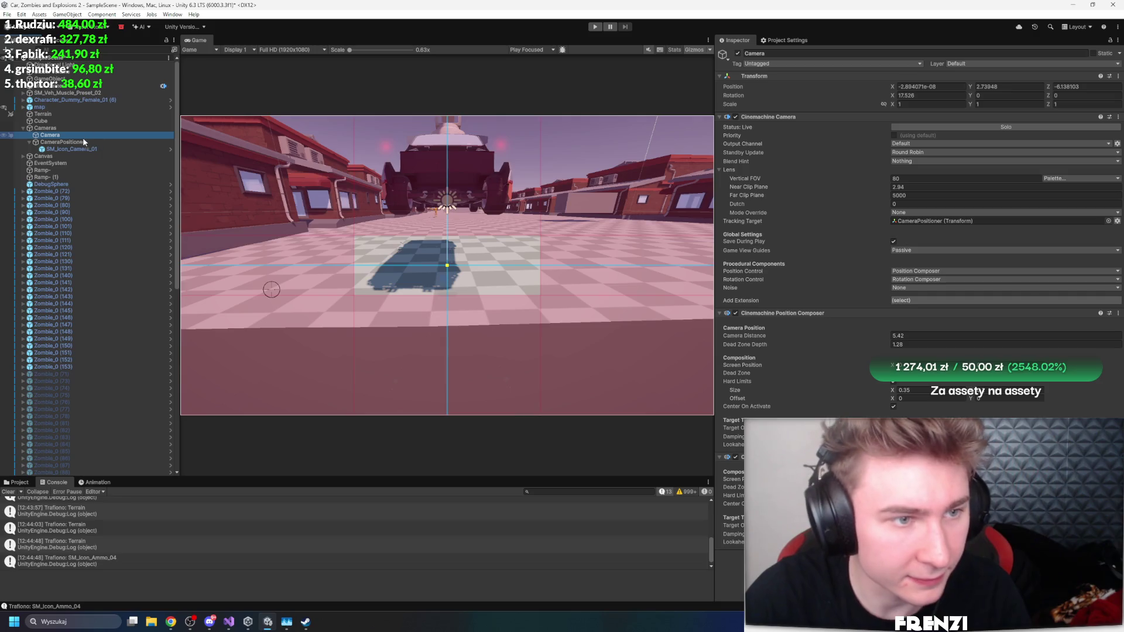
click(81, 141)
mouse_move(61, 92)
mouse_down()
mouse_move(939, 148)
mouse_move(805, 144)
mouse_move(1010, 165)
mouse_move(976, 170)
mouse_up()
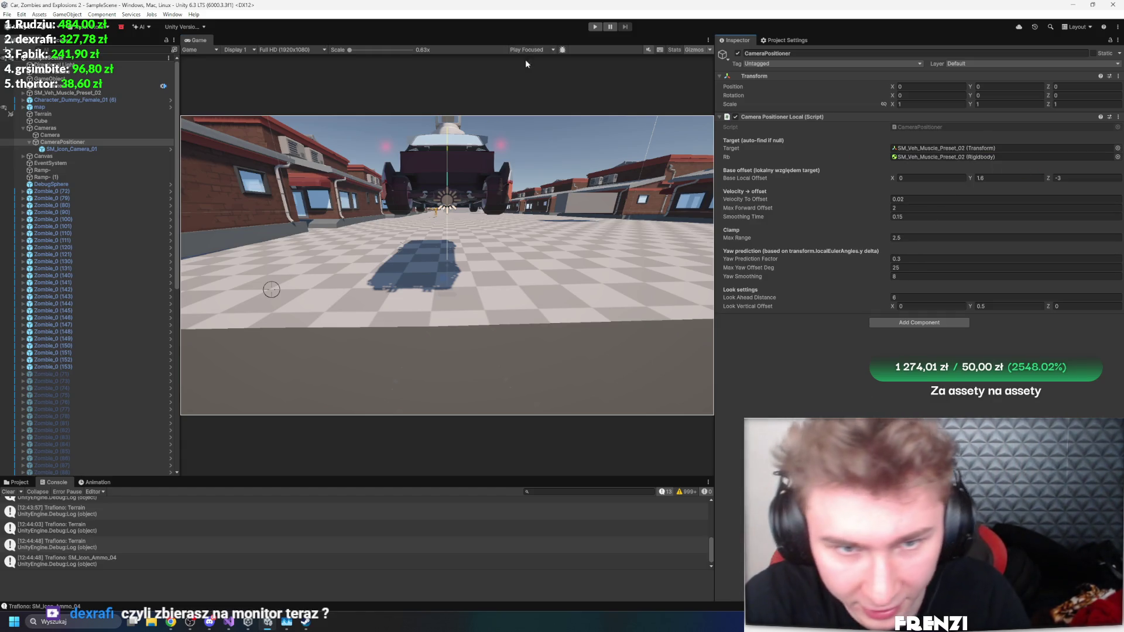
click(595, 26)
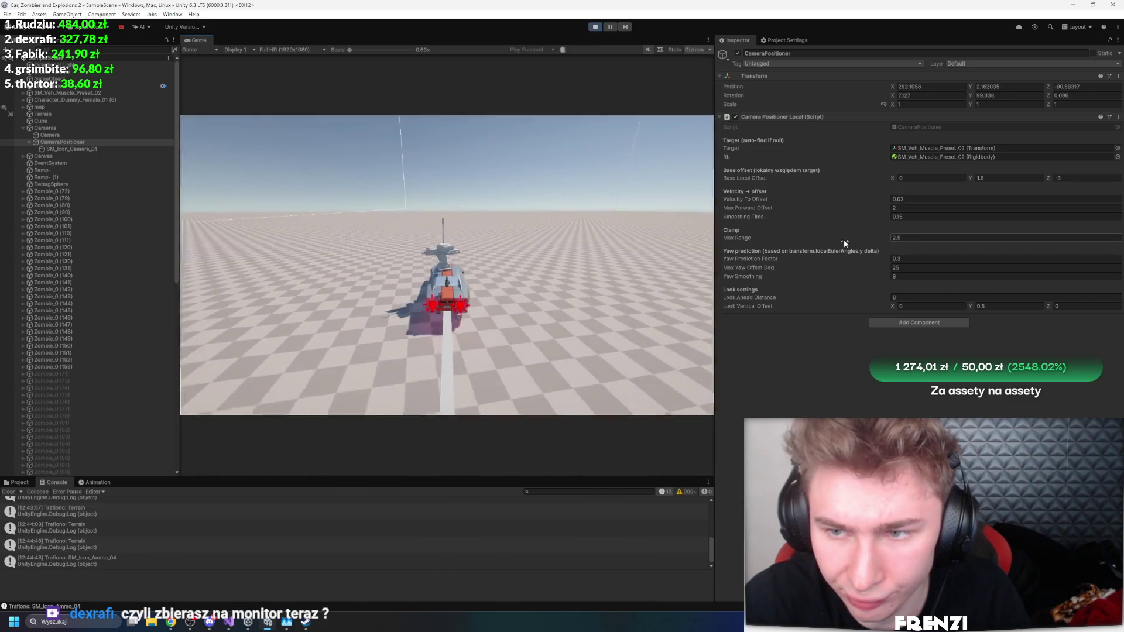
Step: Lower the max forward offset, set base local offset Z to -2.81, adjust max yaw angle
click(100, 149)
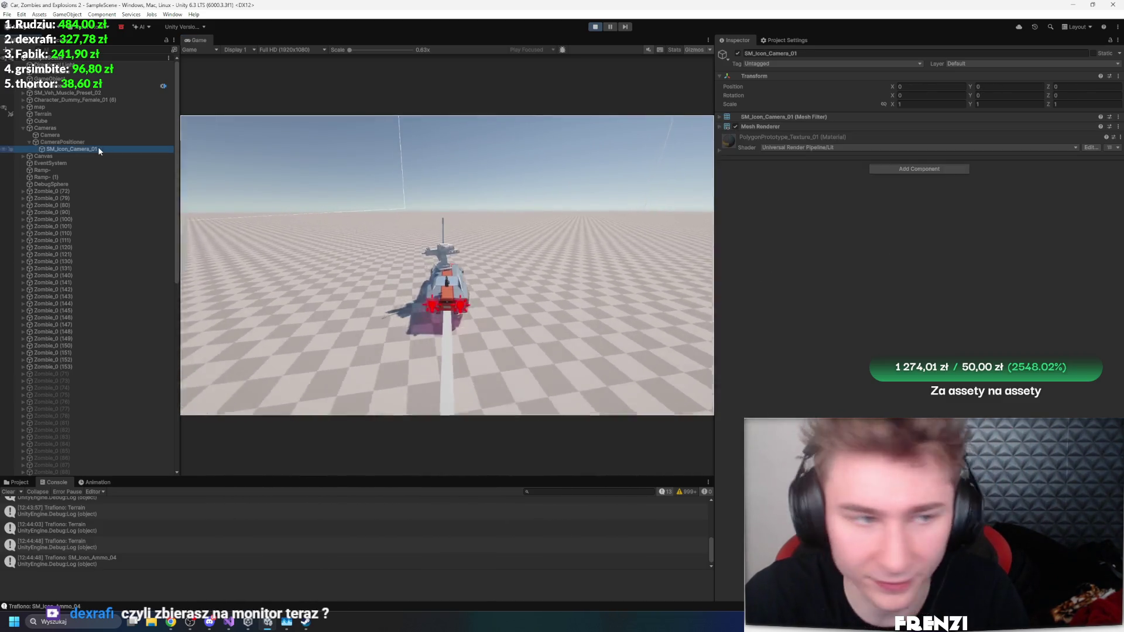
key(Up)
key(Up)
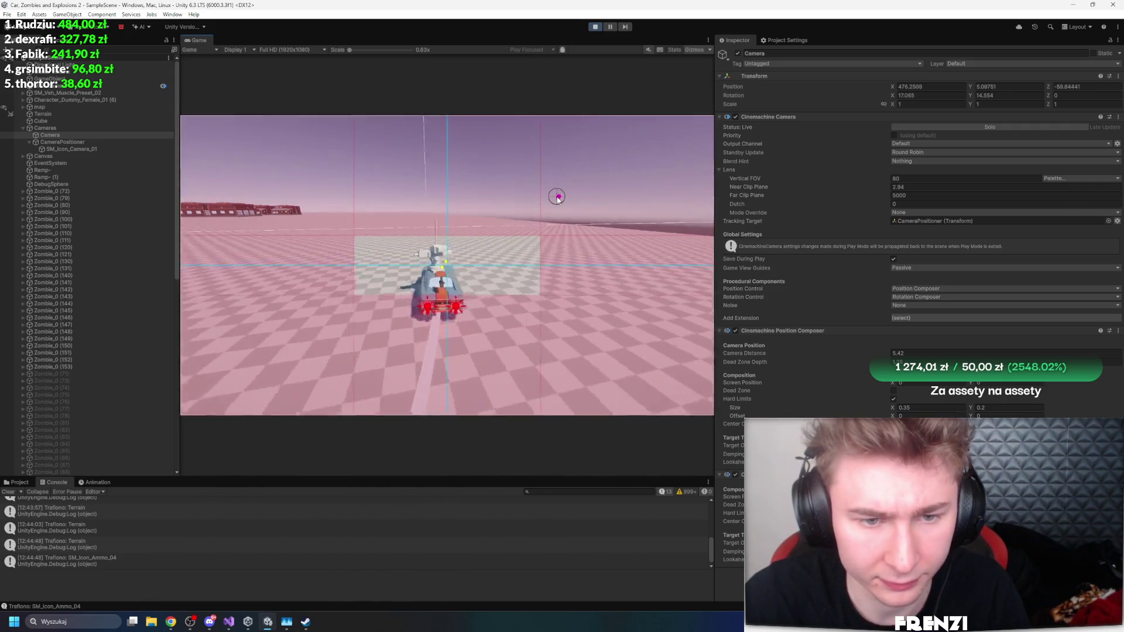
click(85, 142)
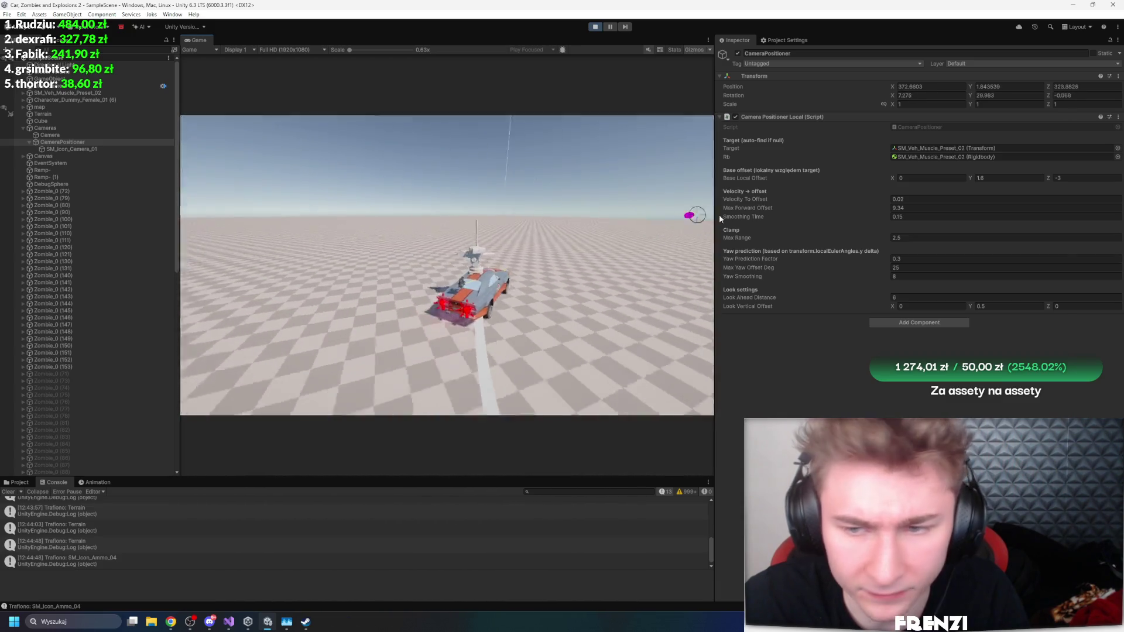
mouse_move(746, 236)
mouse_down()
mouse_move(801, 234)
mouse_move(708, 235)
mouse_up()
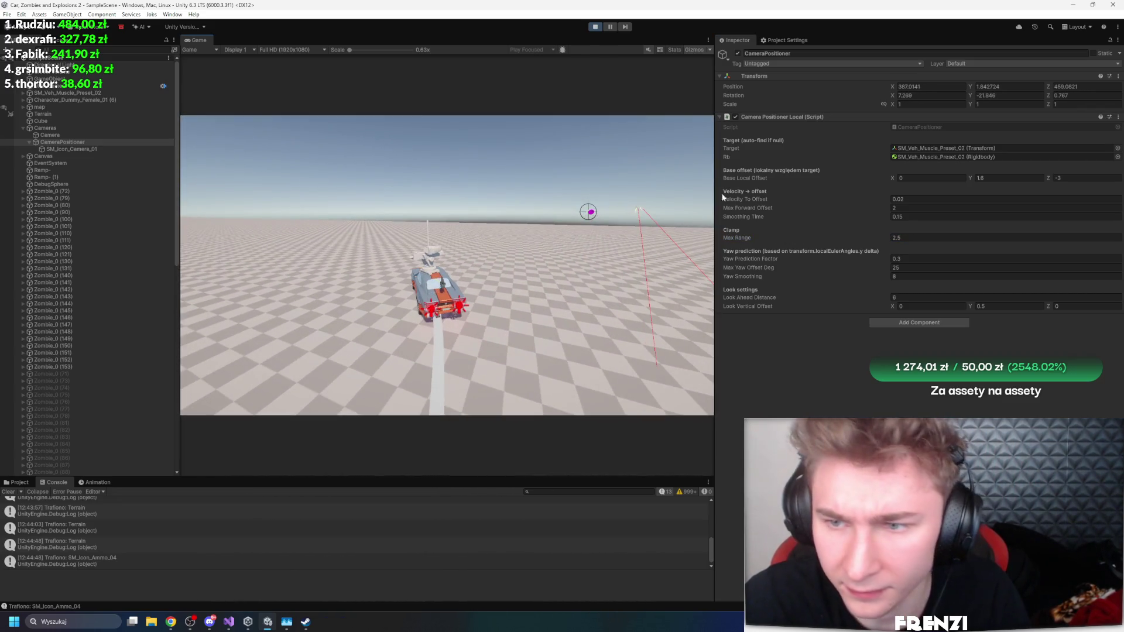
mouse_move(1048, 174)
mouse_down()
mouse_move(1033, 178)
mouse_move(1049, 181)
mouse_up()
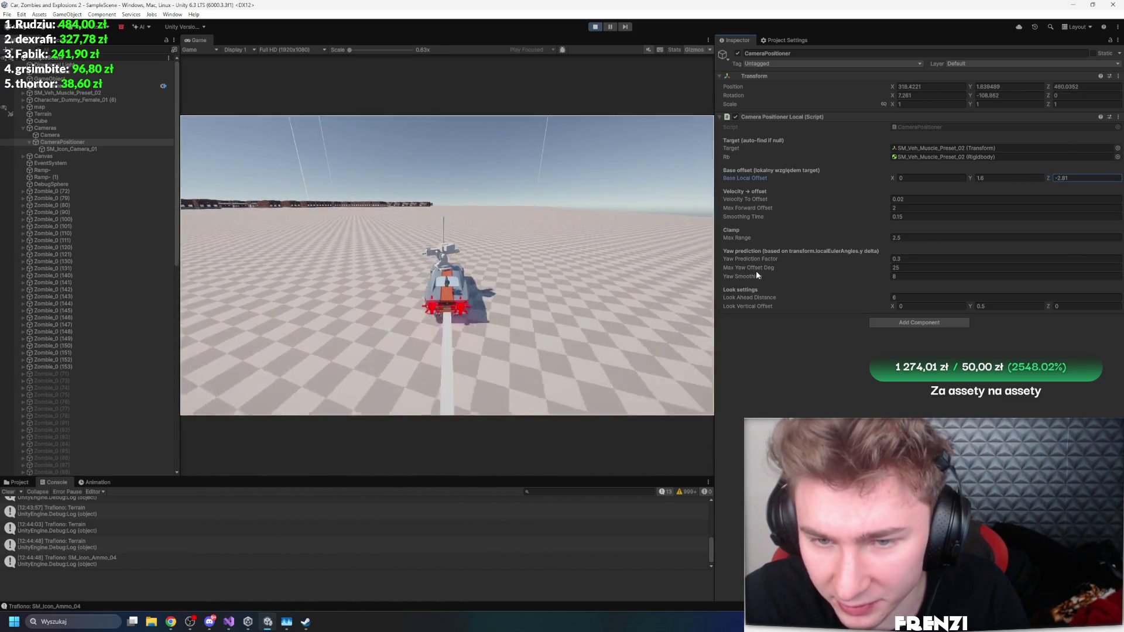
drag(751, 273, 901, 268)
Step: Set the yaw prediction factor to -5 and shift the look offset along X
drag(755, 258, 784, 255)
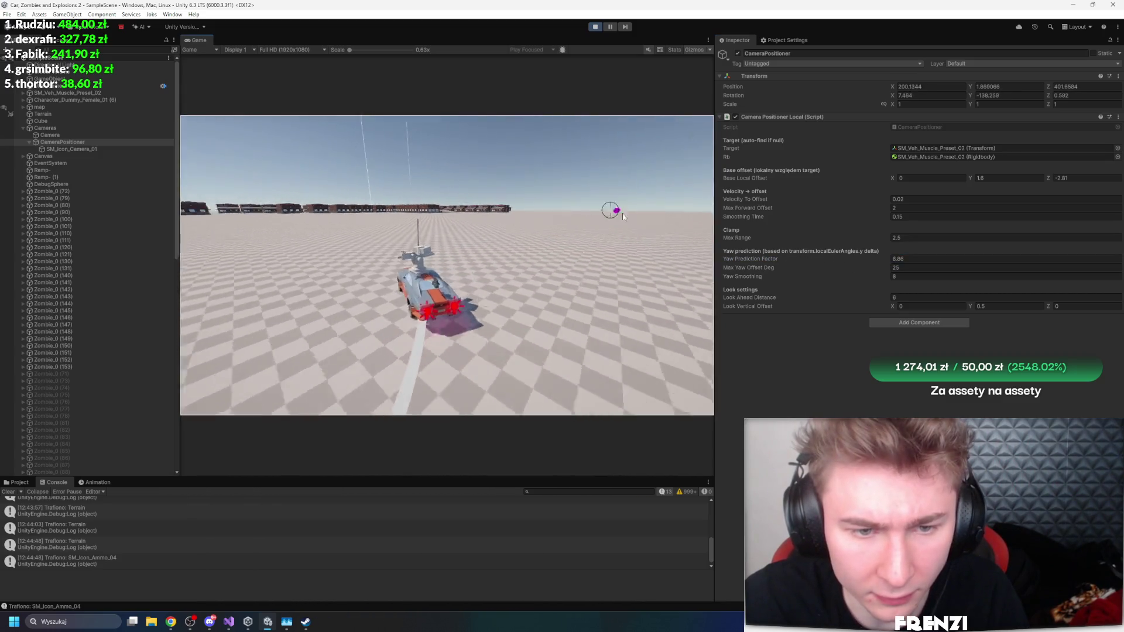
click(930, 261)
text(-5)
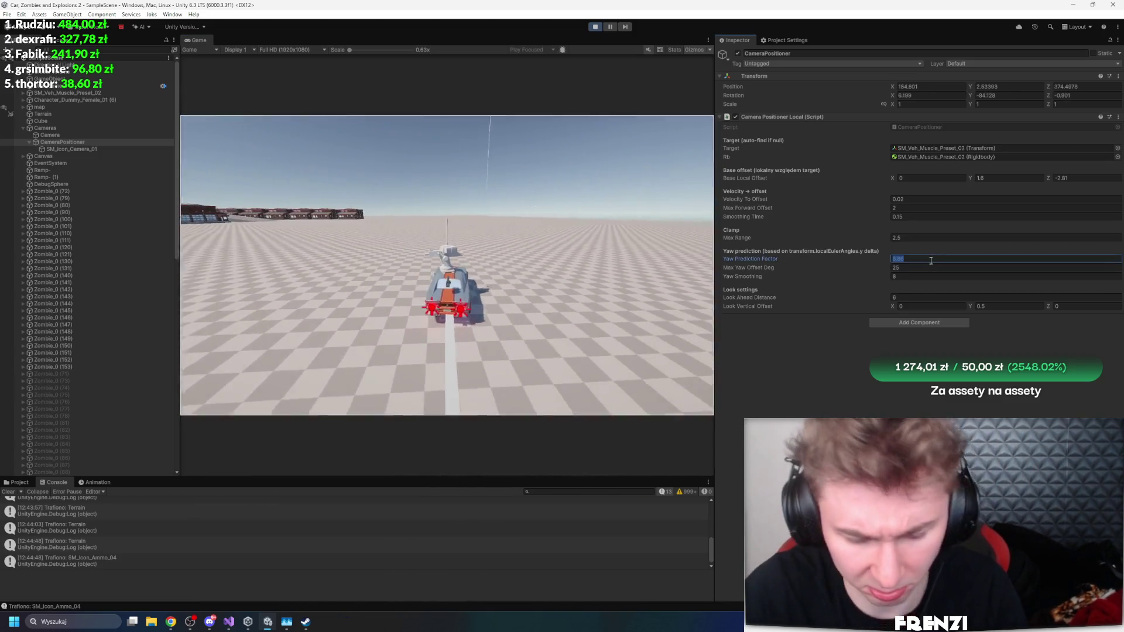
click(683, 224)
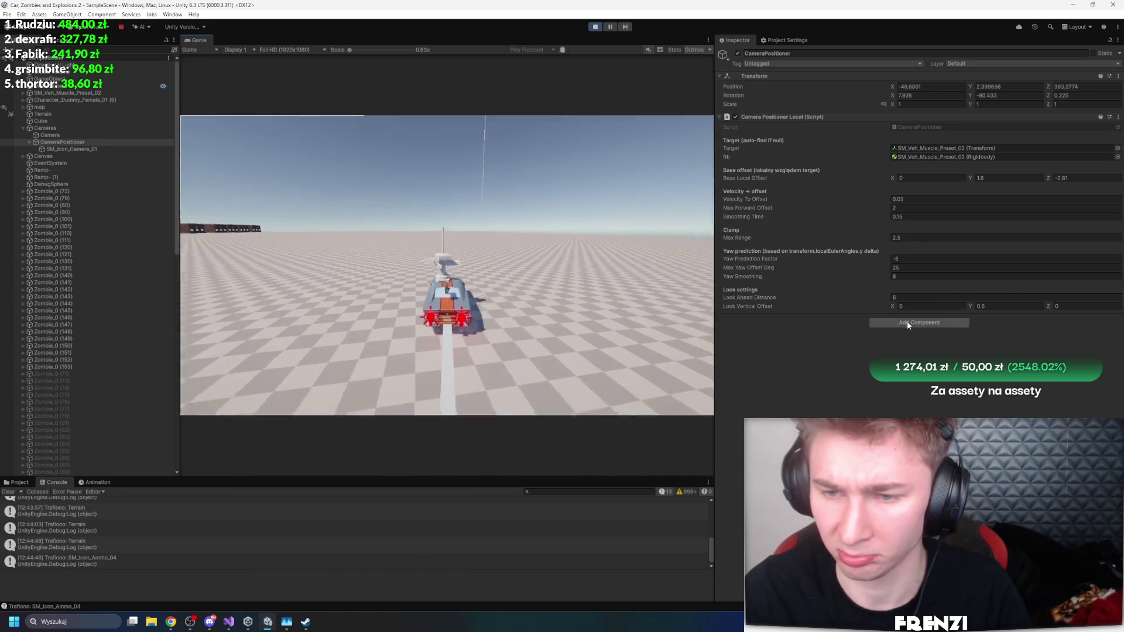
mouse_move(894, 306)
mouse_down()
mouse_move(939, 307)
mouse_move(864, 293)
mouse_move(587, 290)
mouse_move(855, 308)
mouse_move(25, 332)
mouse_up()
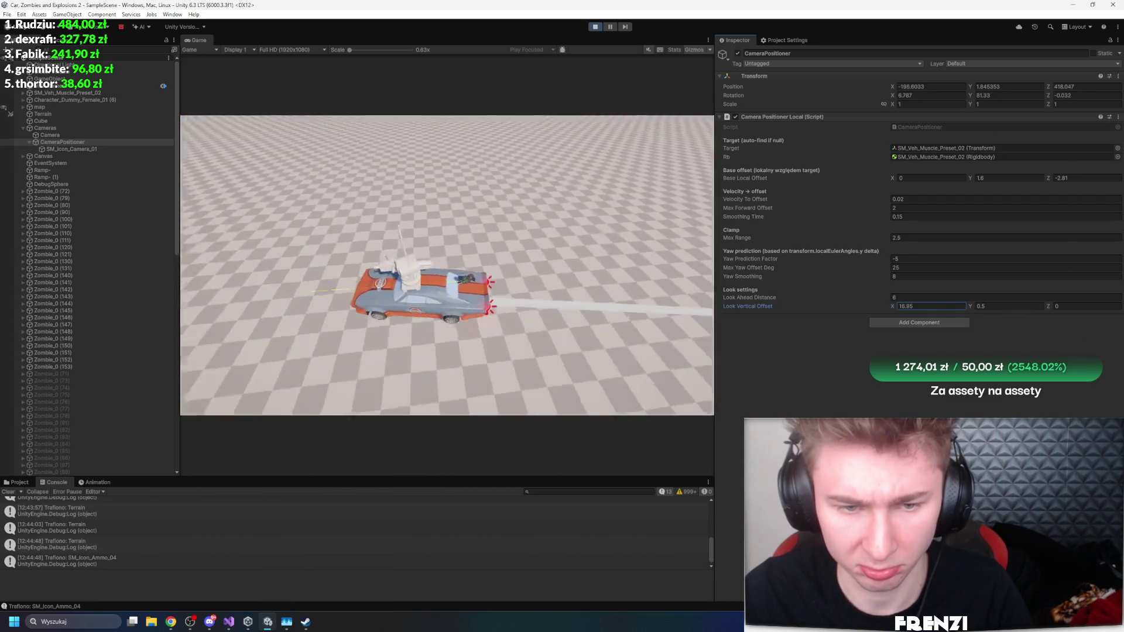
click(459, 213)
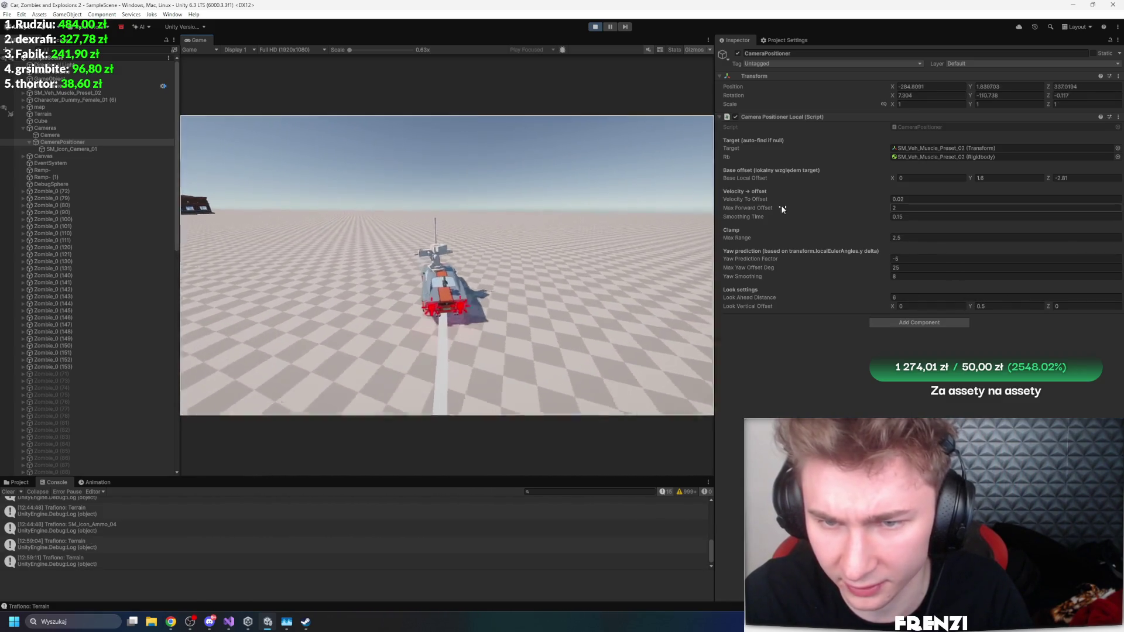
click(71, 148)
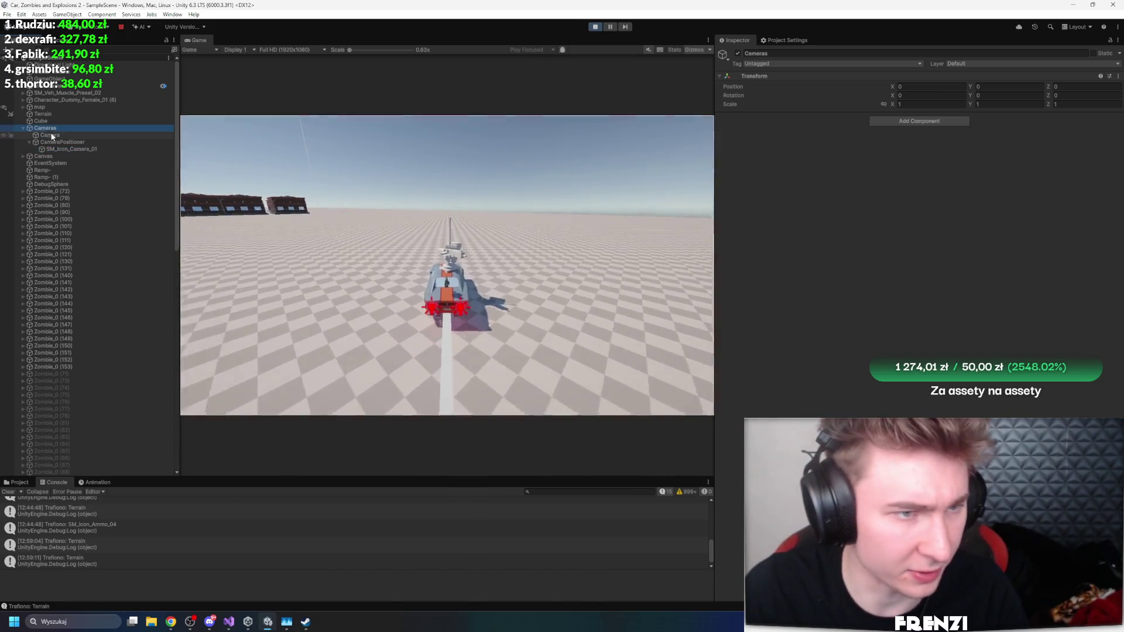
Step: On the Cinemachine Position Composer, disable Hard Limits and set Camera Distance to 0.14
click(62, 142)
click(59, 135)
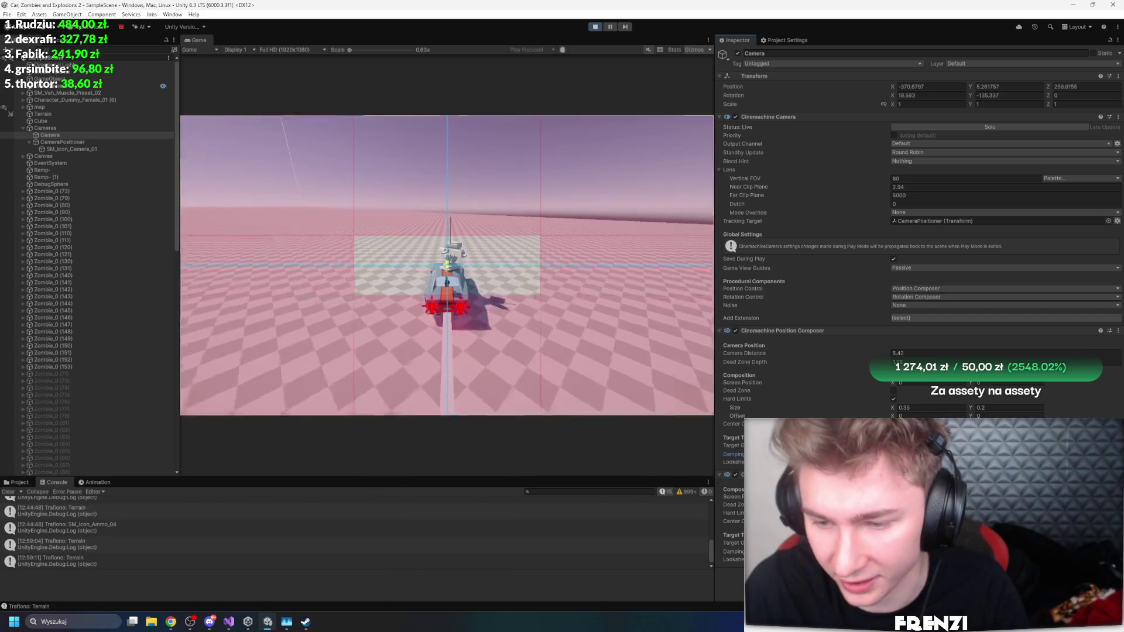
click(893, 400)
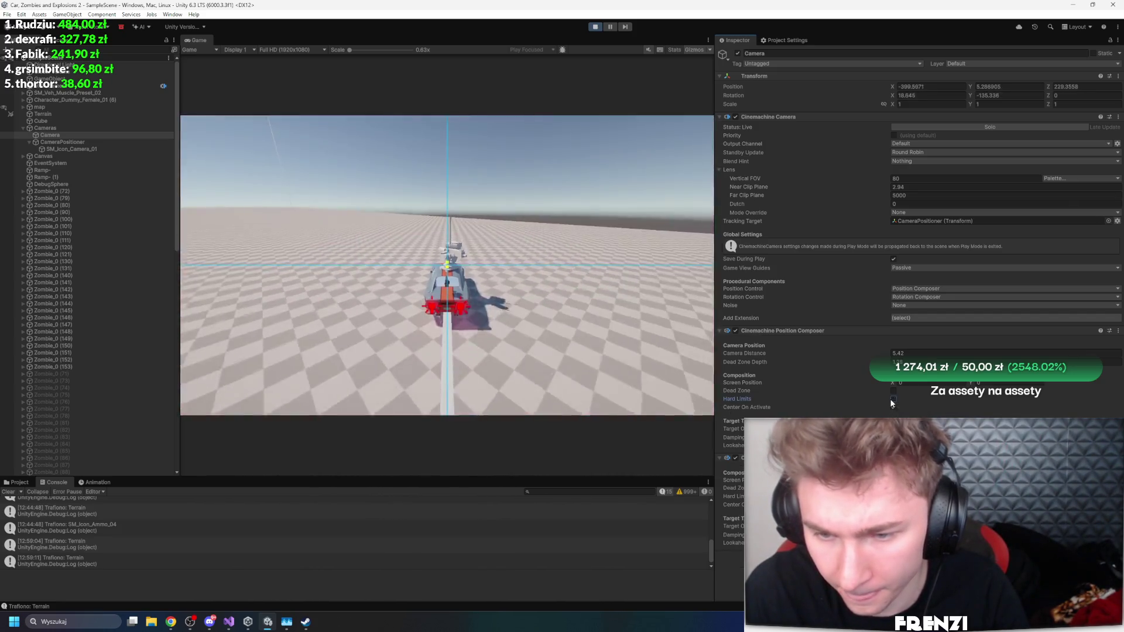
double_click(921, 356)
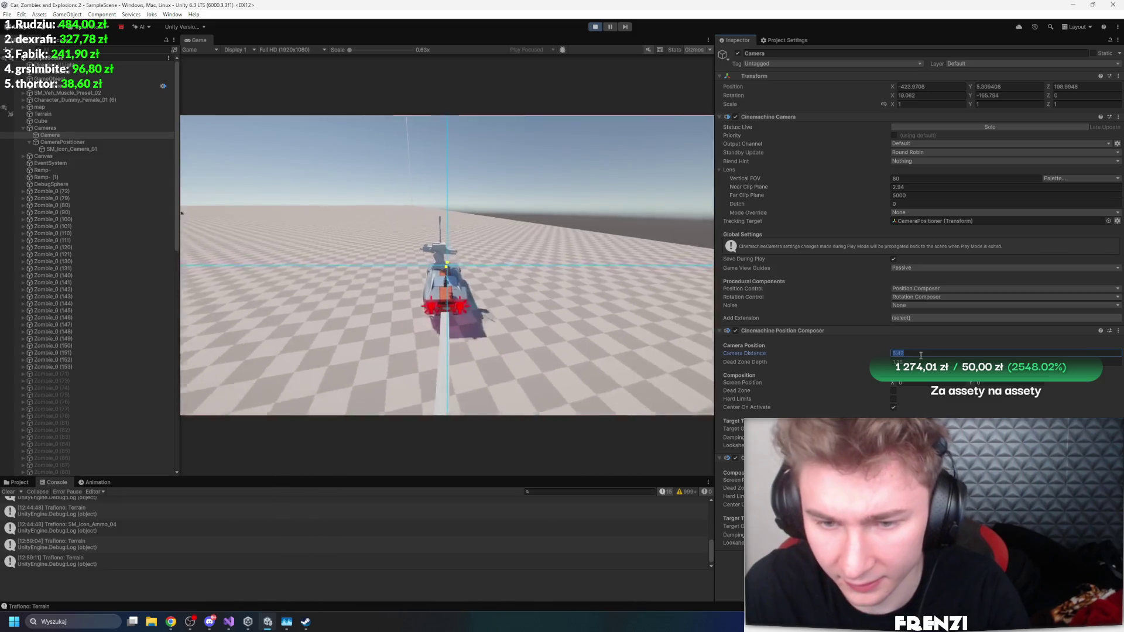
text(0.01)
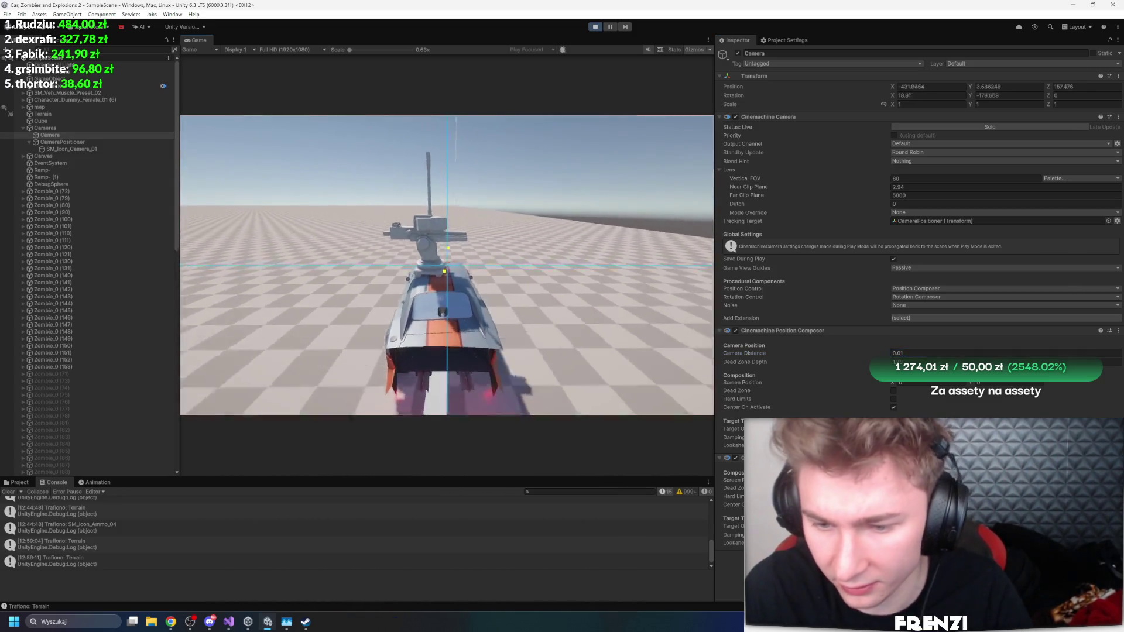
double_click(935, 360)
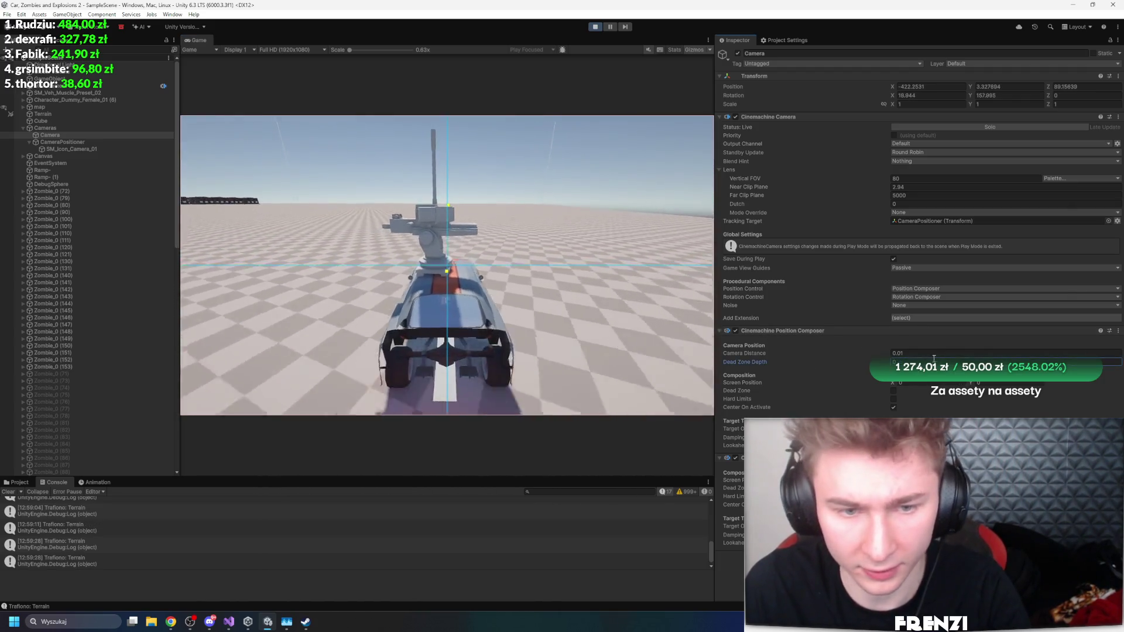
right_click(783, 364)
key(Escape)
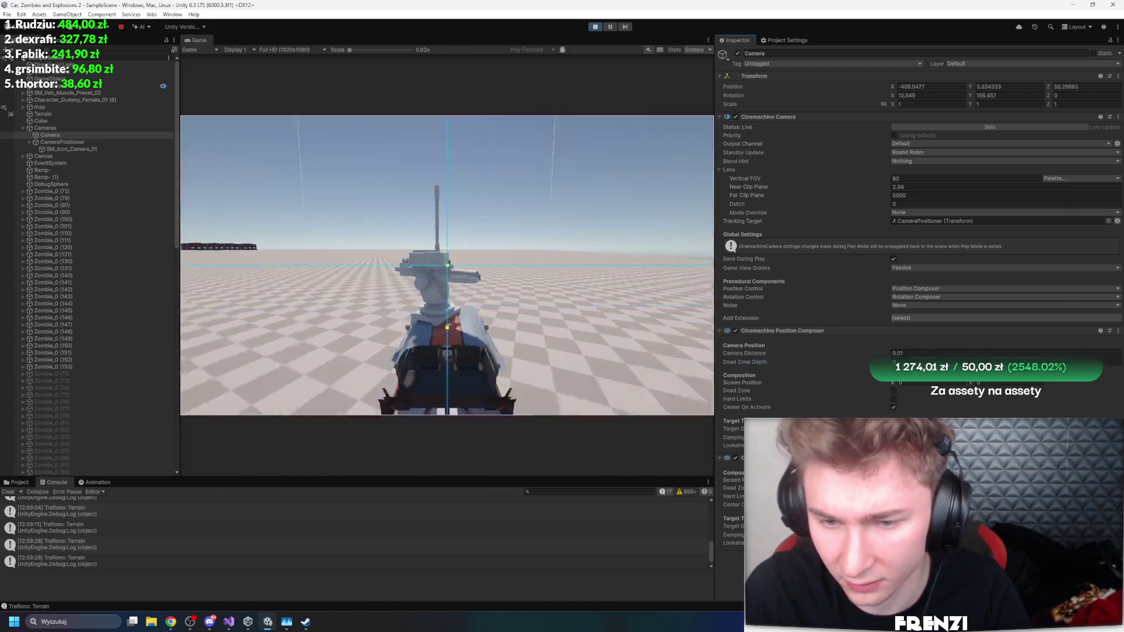
drag(747, 355, 749, 355)
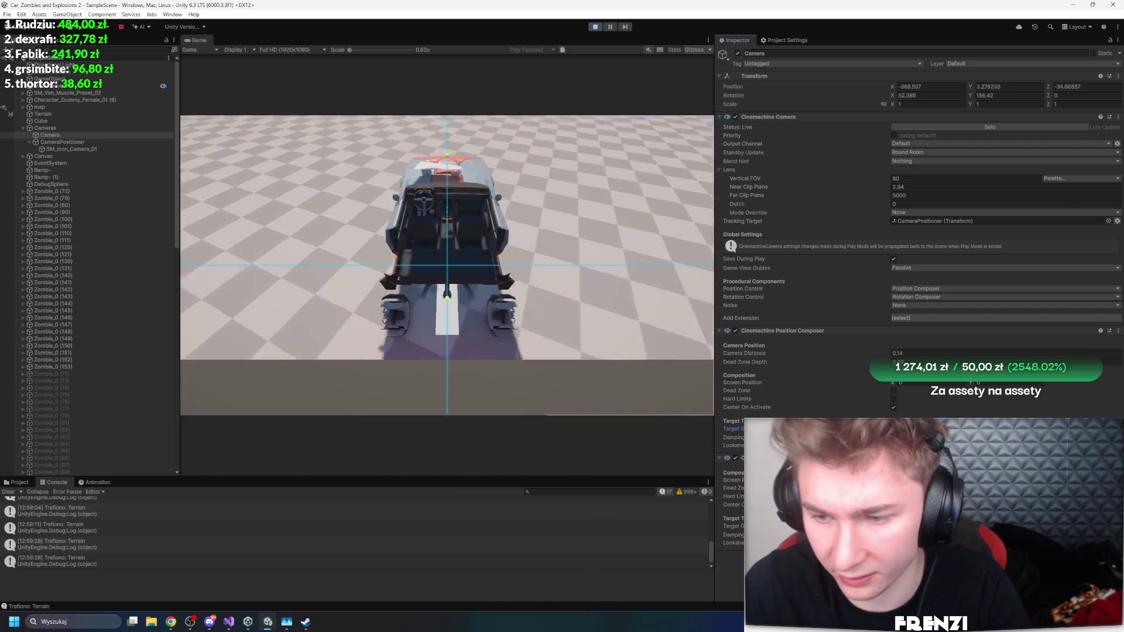
Step: Raise CameraPositioner's base local offset Y to 5.22, with Z at -9.19
click(90, 143)
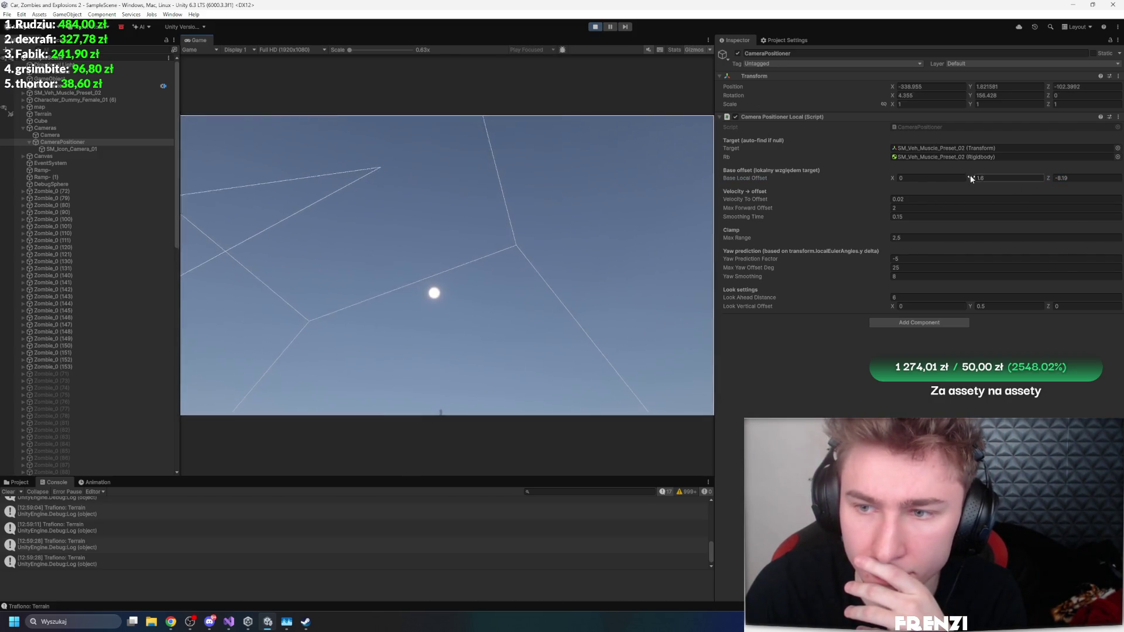
drag(970, 174, 1002, 188)
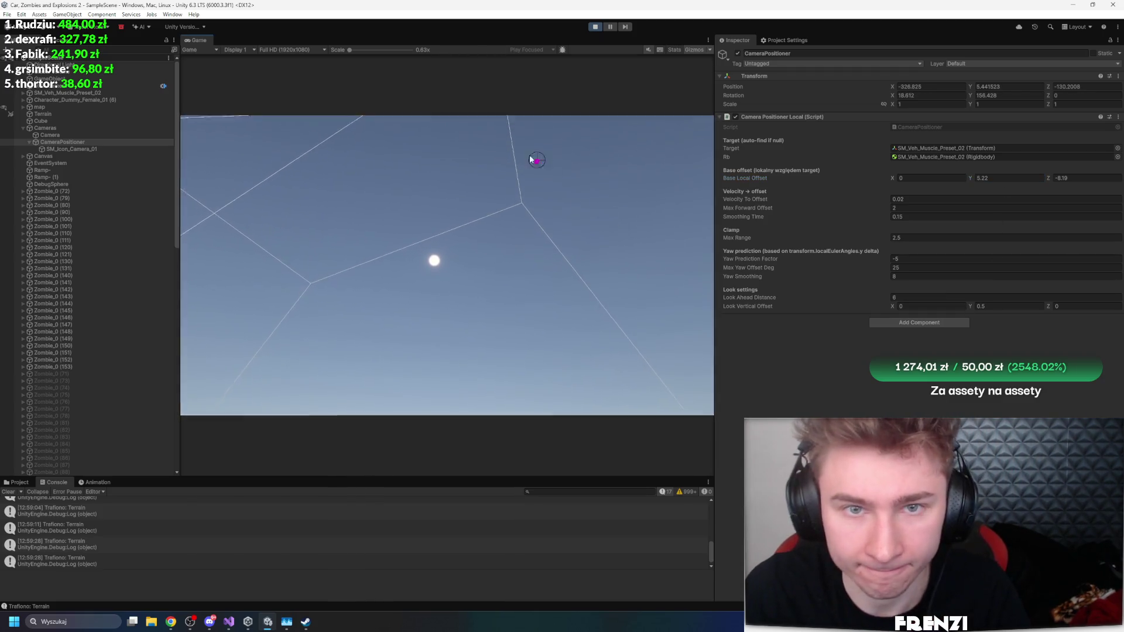